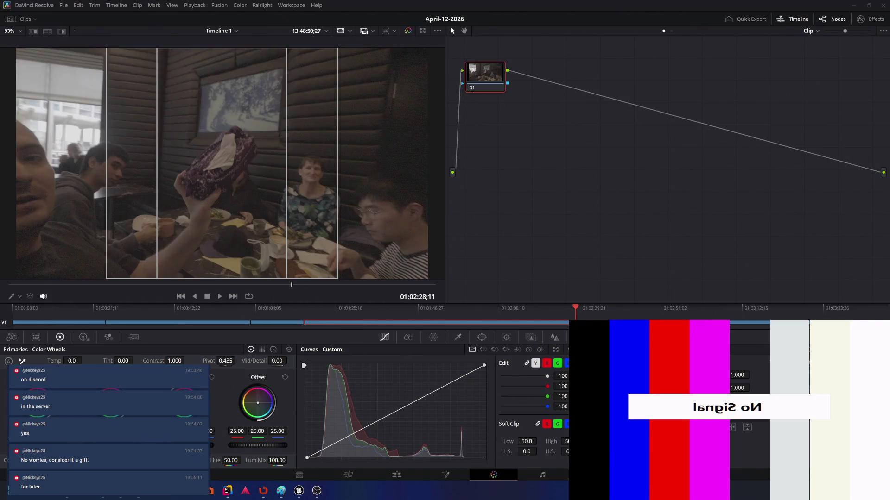
# Scrub through the first clip's table scene, then jump to the second clip at 01:01:05;28.
pyautogui.click(173, 325)
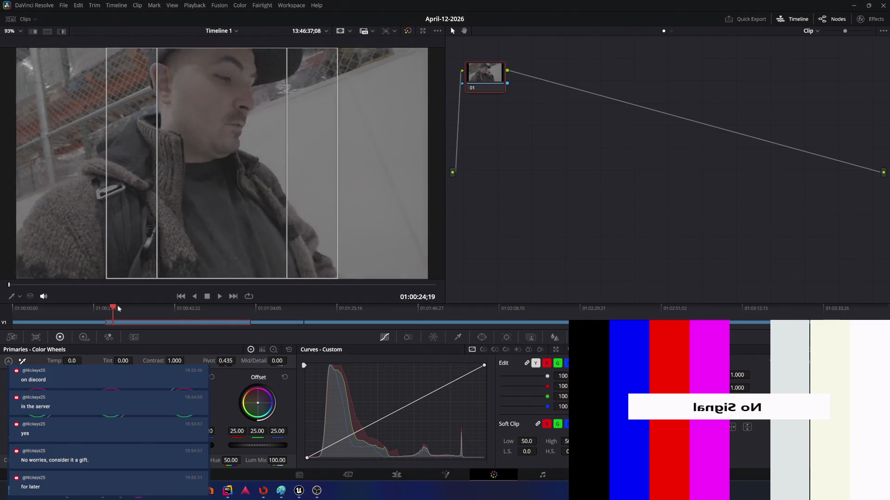
pyautogui.moveTo(98, 309); pyautogui.dragTo(160, 308)
pyautogui.click(274, 323)
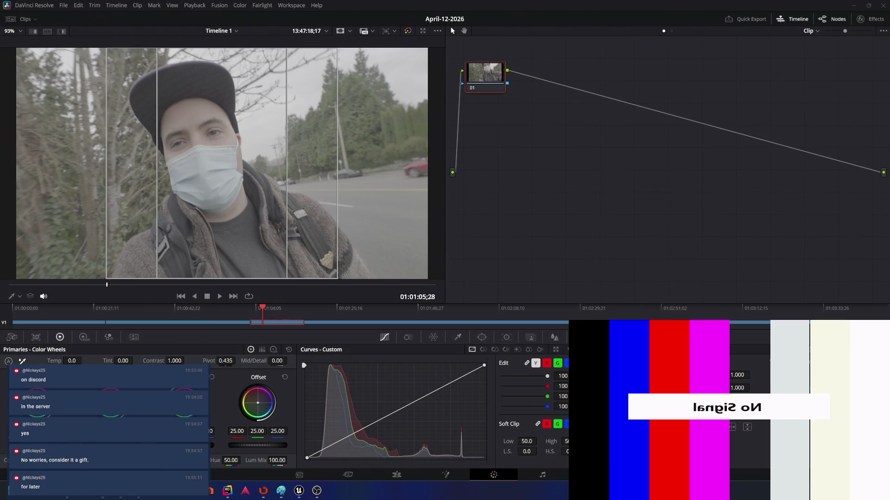
# Search Google for 'davinci resolve install lut' and open the How to Install LUTs tutorial video.
pyautogui.hotkey('alt', 'Tab')
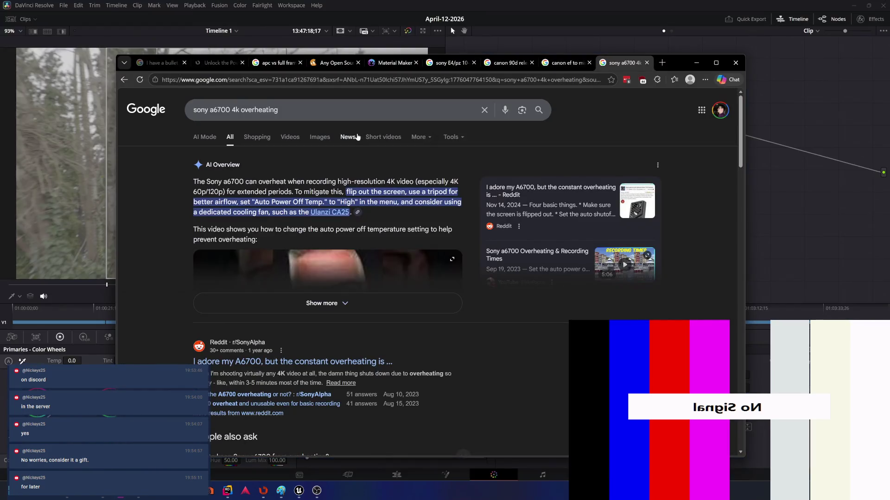
pyautogui.tripleClick(317, 113)
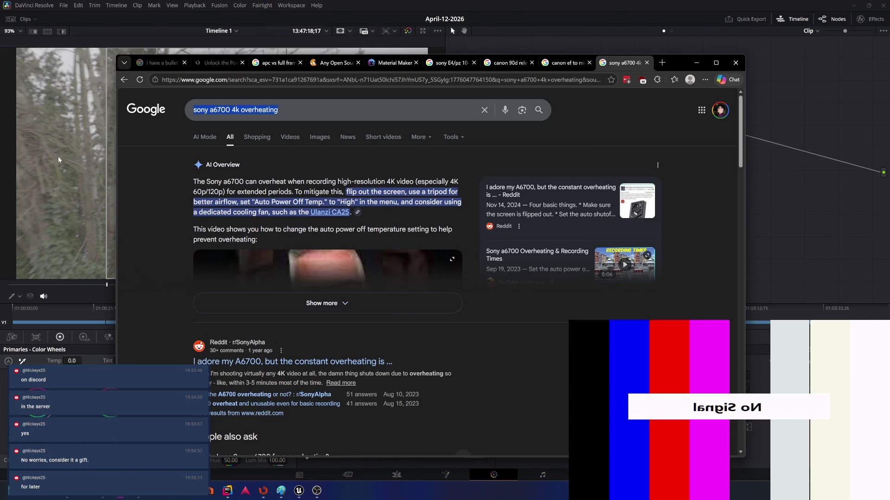
pyautogui.write('dav')
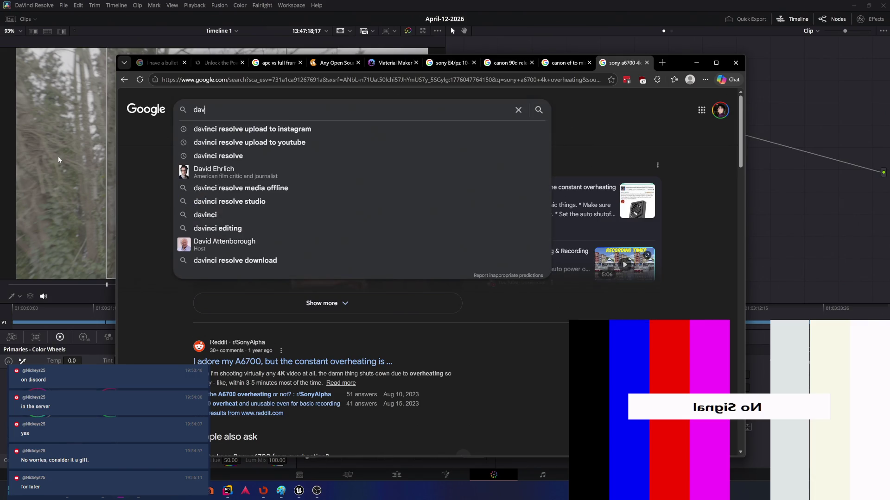
pyautogui.press('Down')
pyautogui.press('BackSpace')
pyautogui.press('BackSpace')
pyautogui.press('BackSpace')
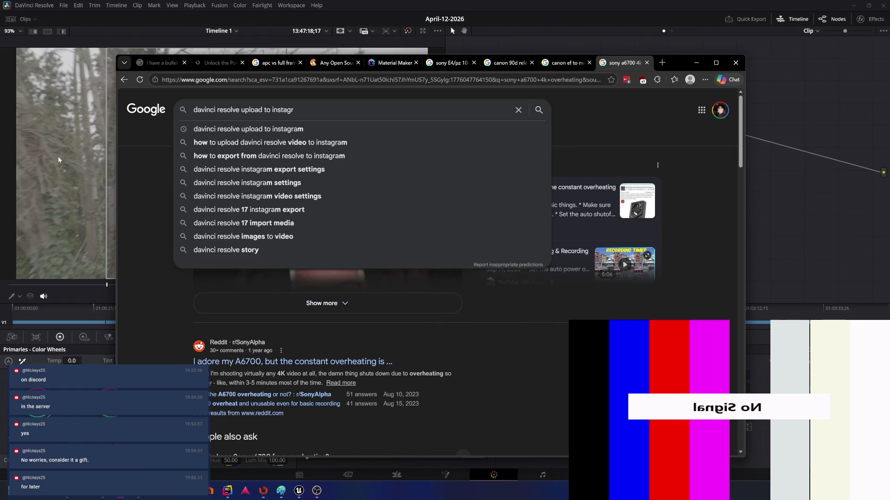
pyautogui.press('BackSpace')
pyautogui.press('BackSpace')
pyautogui.press('BackSpace')
pyautogui.press('BackSpace')
pyautogui.press('BackSpace')
pyautogui.press('BackSpace')
pyautogui.press('BackSpace')
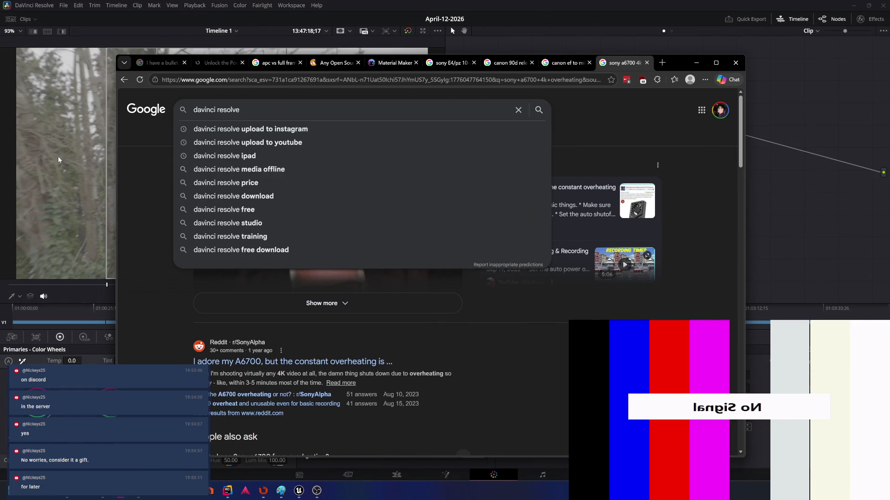
pyautogui.write('inst')
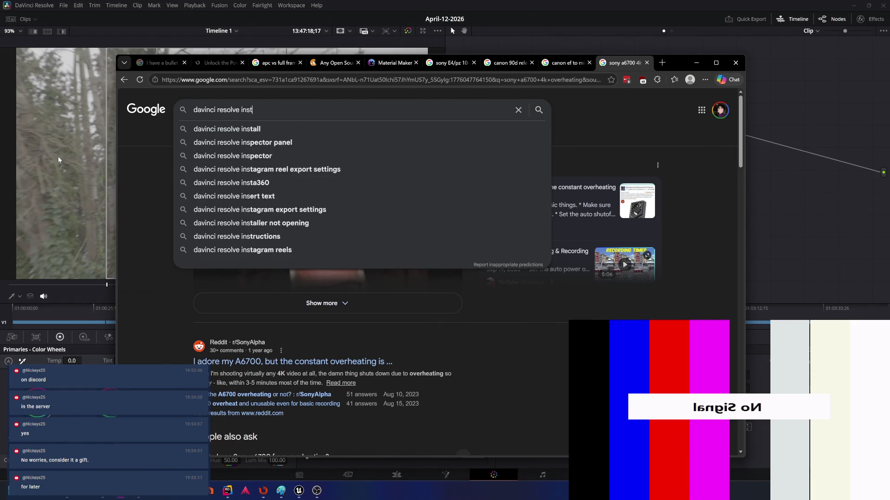
pyautogui.write('all lut')
pyautogui.press('Return')
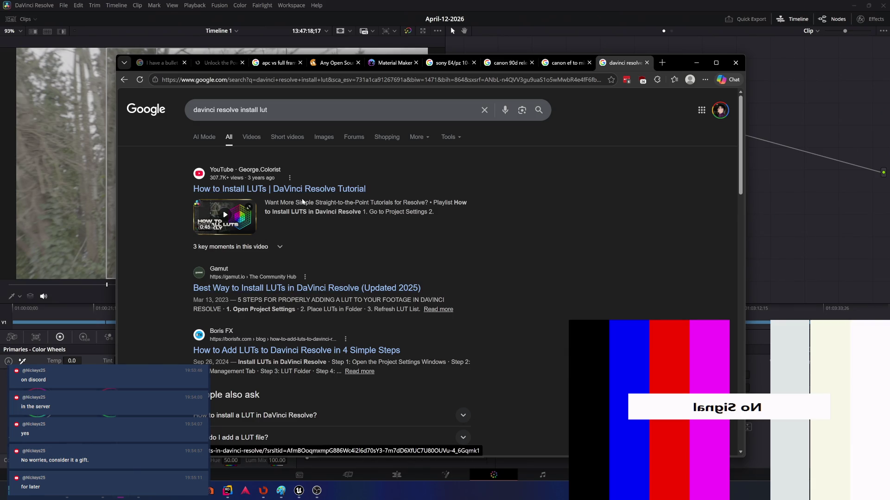
pyautogui.click(307, 188)
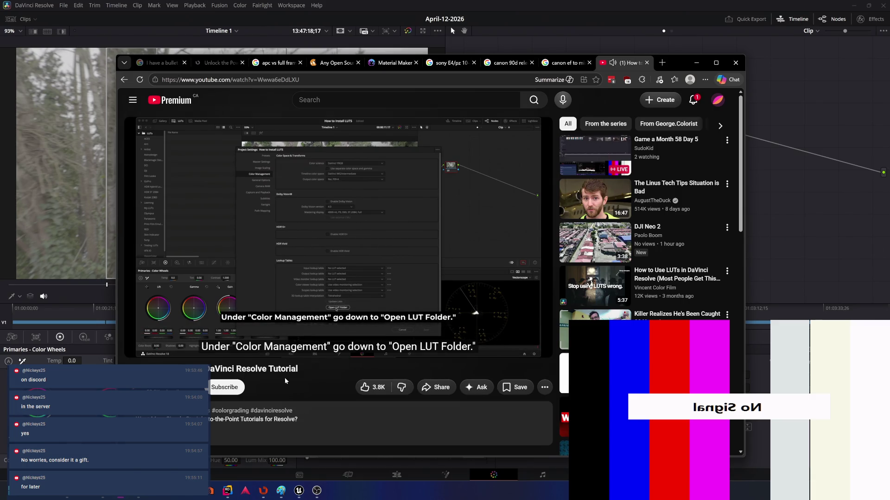
# Replay the tutorial's LUT folder step from the start, then bring Resolve forward with its File menu listed.
pyautogui.click(259, 270)
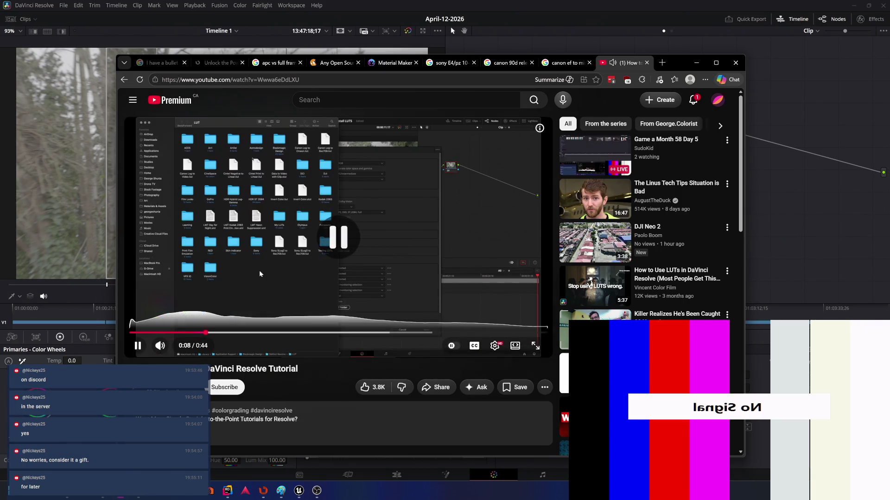
pyautogui.press('Left')
pyautogui.click(260, 274)
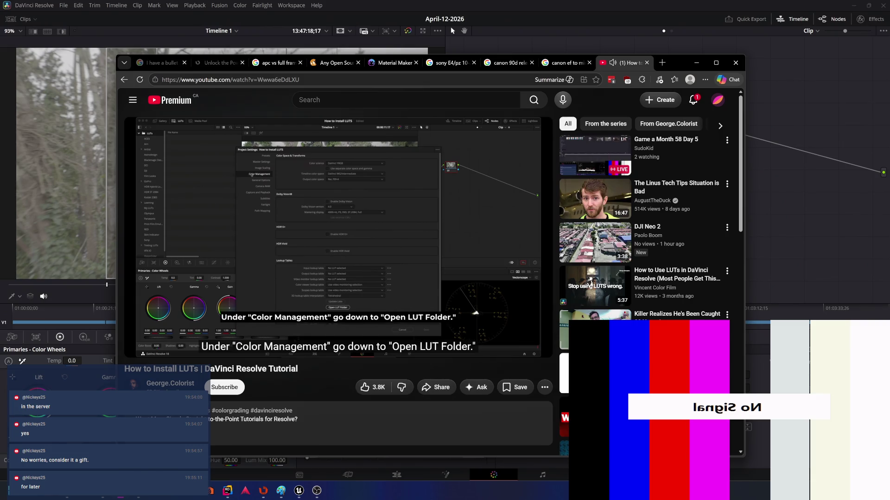
pyautogui.click(473, 248)
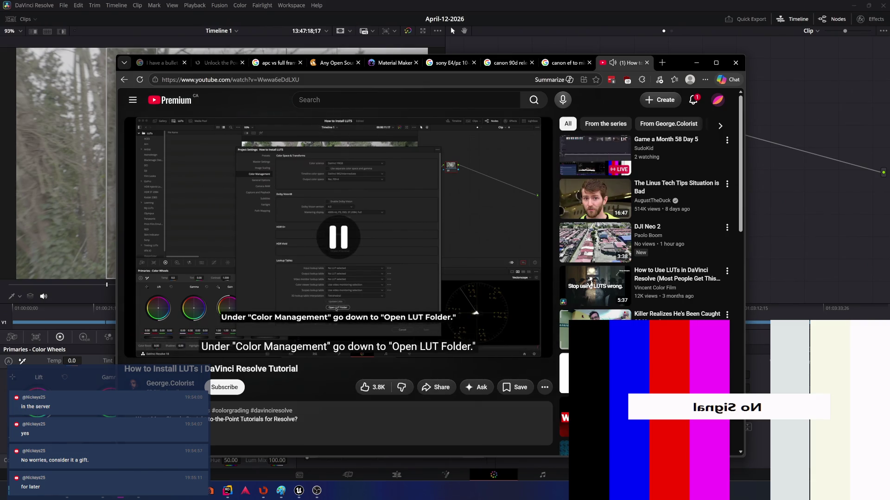
pyautogui.click(279, 202)
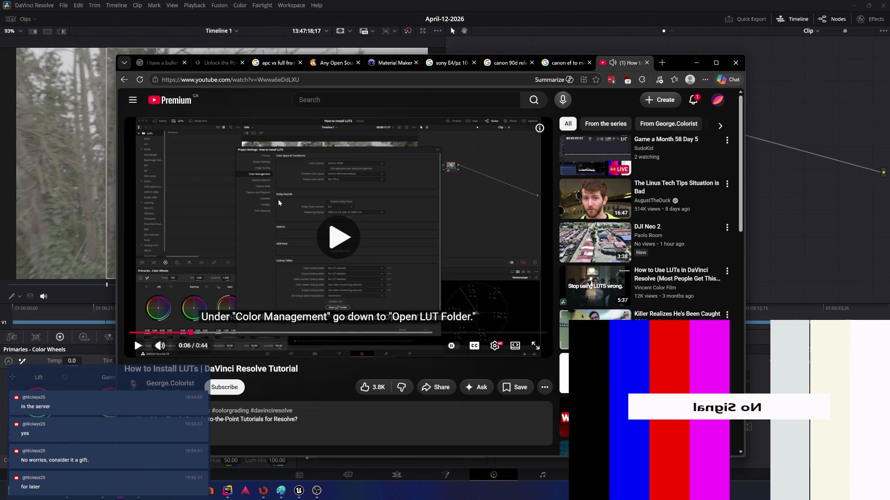
pyautogui.press('Left')
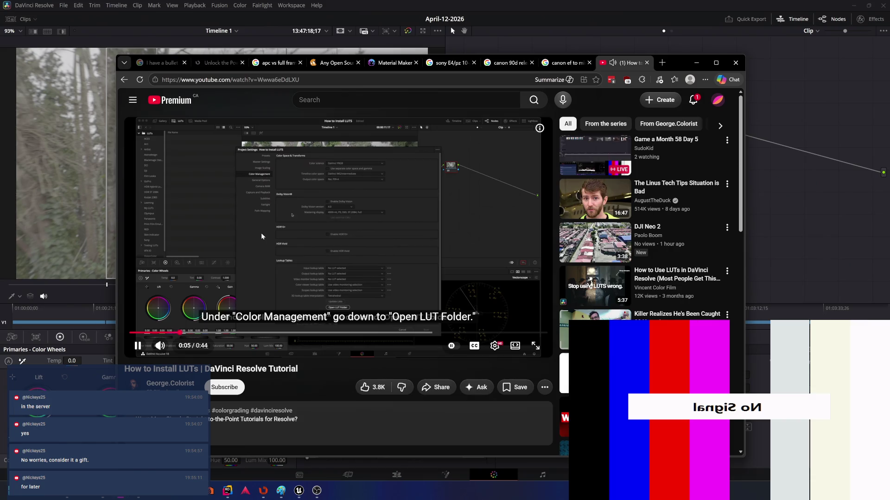
pyautogui.press('space')
pyautogui.click(43, 6)
pyautogui.click(64, 6)
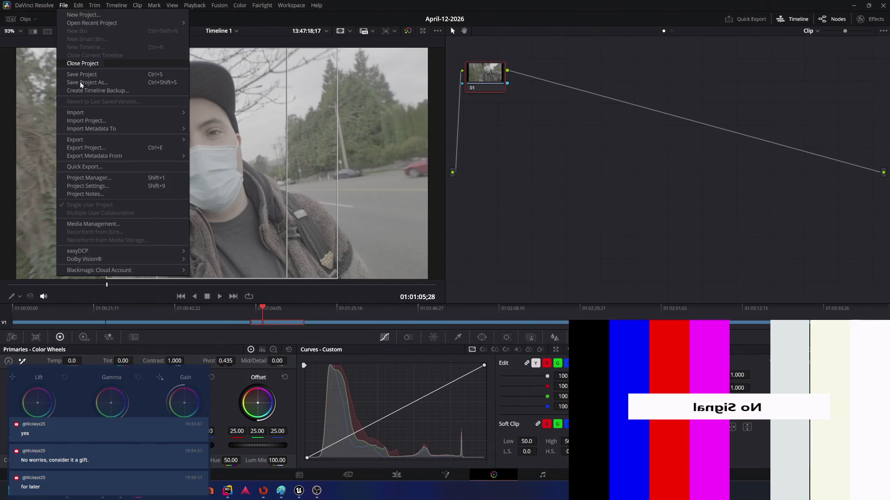
# Reach the Lookup Tables options in Project Settings > Color Management, checking the tutorial once.
pyautogui.click(93, 186)
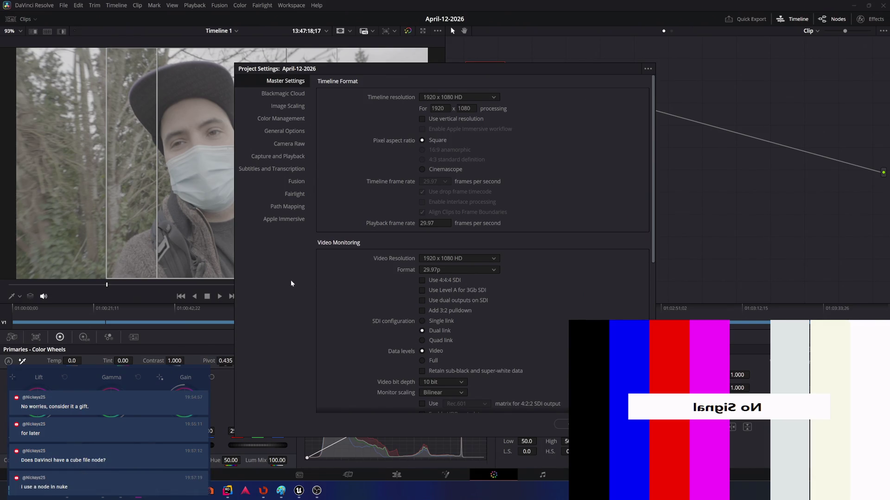
pyautogui.hotkey('alt', 'Tab')
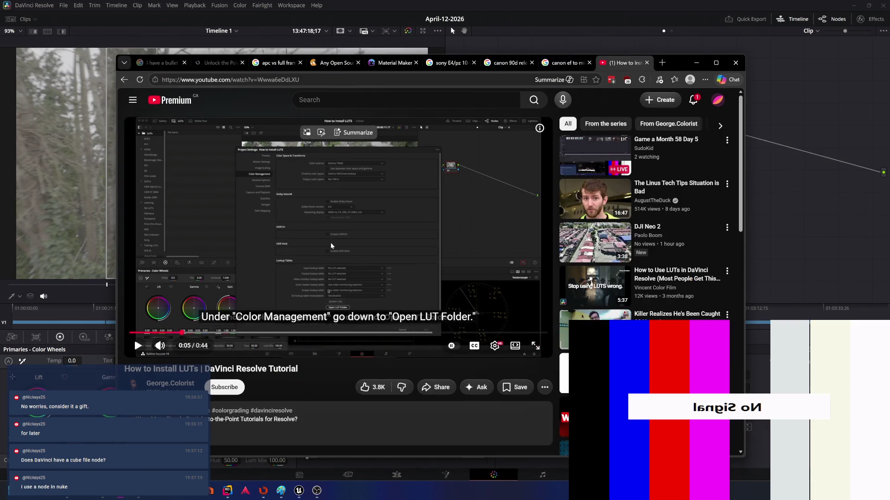
pyautogui.hotkey('alt', 'Tab')
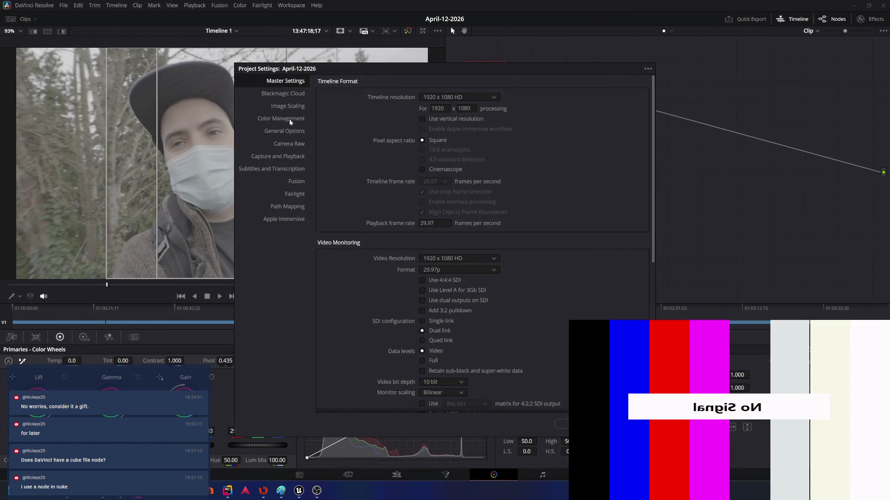
pyautogui.click(290, 122)
pyautogui.scroll(-5, 400, 279)
pyautogui.scroll(-2, 390, 276)
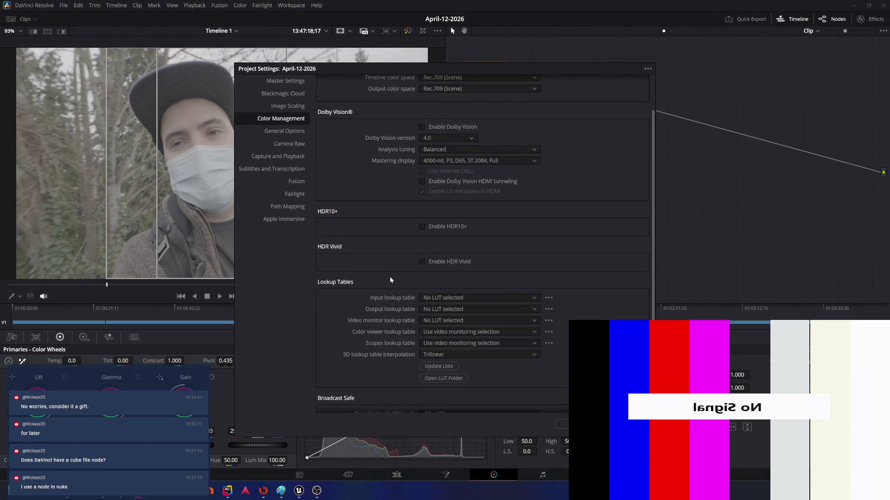
pyautogui.scroll(-1, 384, 308)
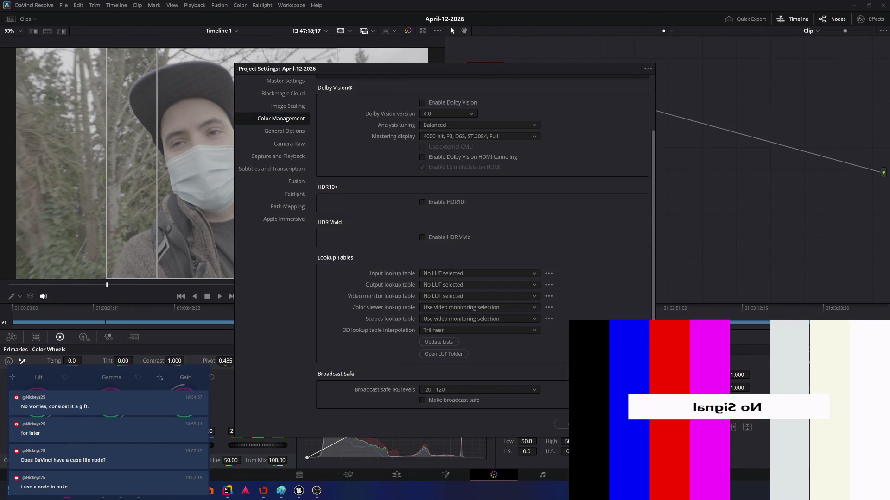
# Browse the open windows and switch to the browser's Canon adapter search.
pyautogui.press('super+Tab')
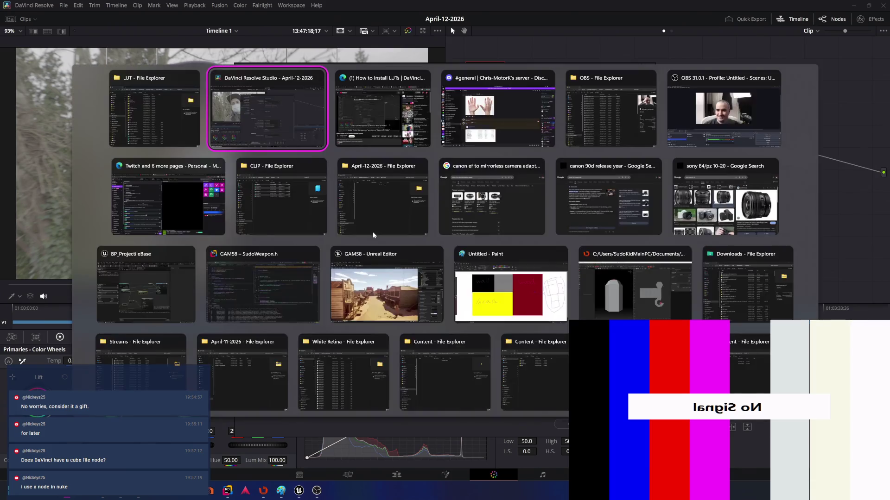
pyautogui.press('Escape')
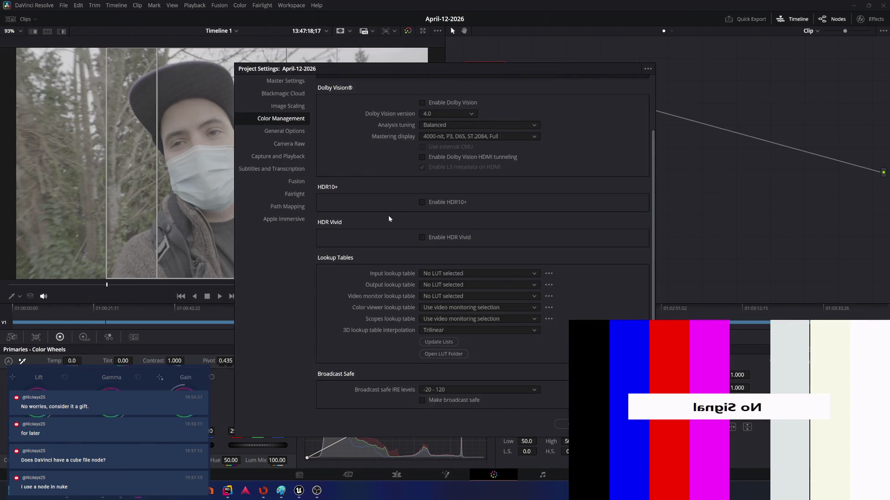
pyautogui.hotkey('alt', 'Tab')
pyautogui.hotkey('alt', 'Tab')
pyautogui.hotkey('alt', 'Tab')
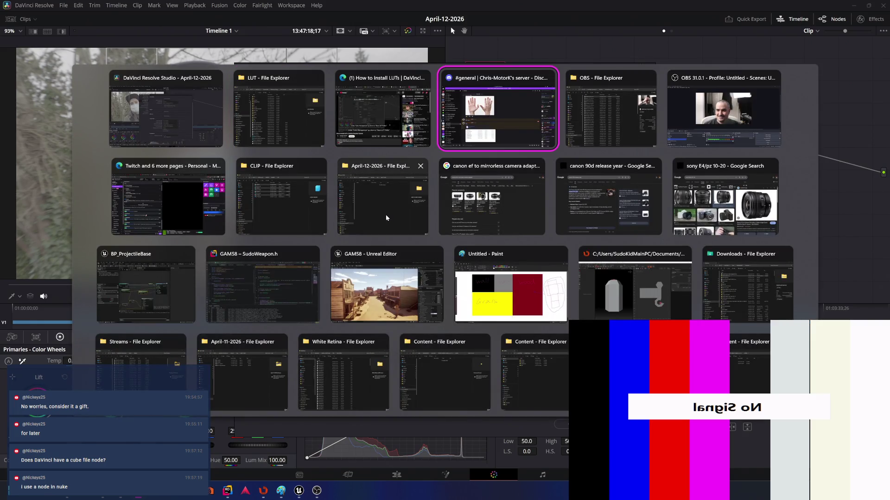
pyautogui.hotkey('alt', 'Tab')
pyautogui.hotkey('alt', 'Tab')
pyautogui.hotkey('alt', 'shift', 'Tab')
pyautogui.hotkey('alt', 'shift', 'Tab')
pyautogui.click(515, 200)
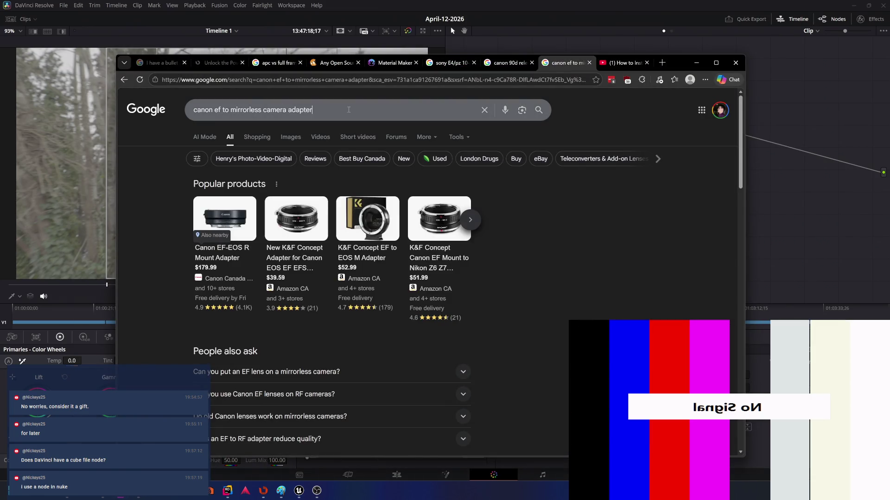
# Search Google for 'davinci resolve cube file', then bring up the Downloads folder in File Explorer.
pyautogui.moveTo(348, 109); pyautogui.dragTo(97, 105)
pyautogui.write('davin')
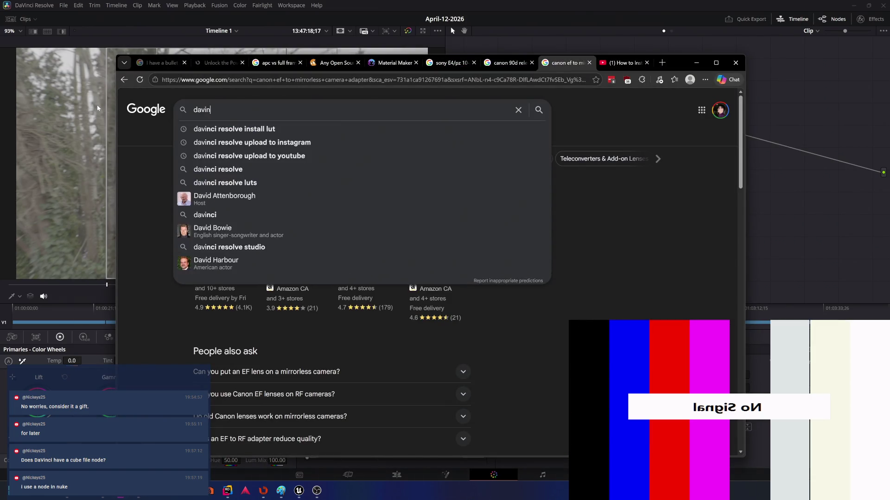
pyautogui.write('ci res')
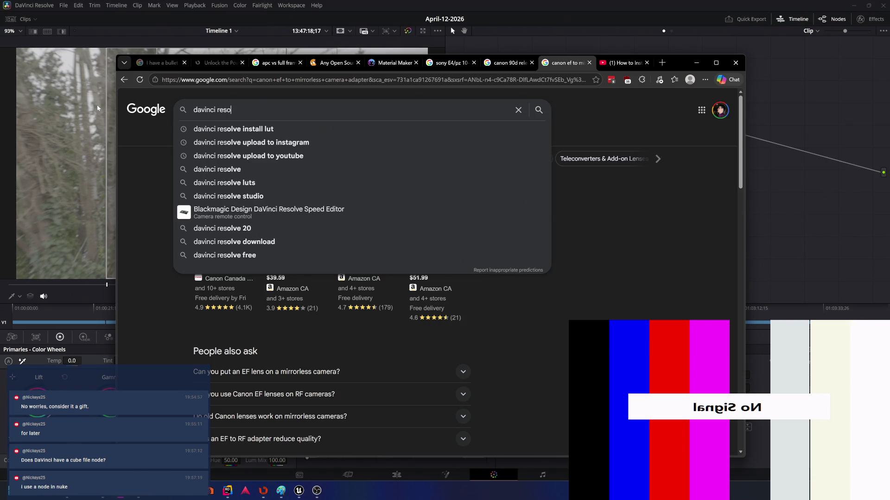
pyautogui.write('ol')
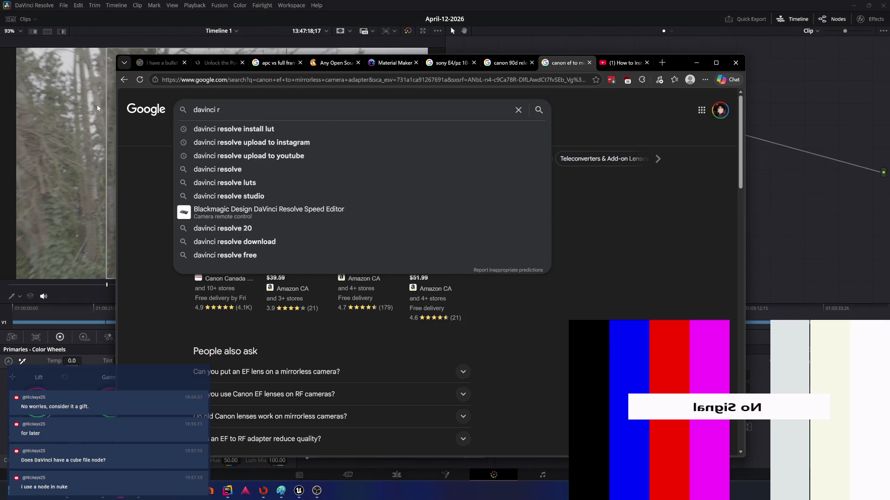
pyautogui.write('ve')
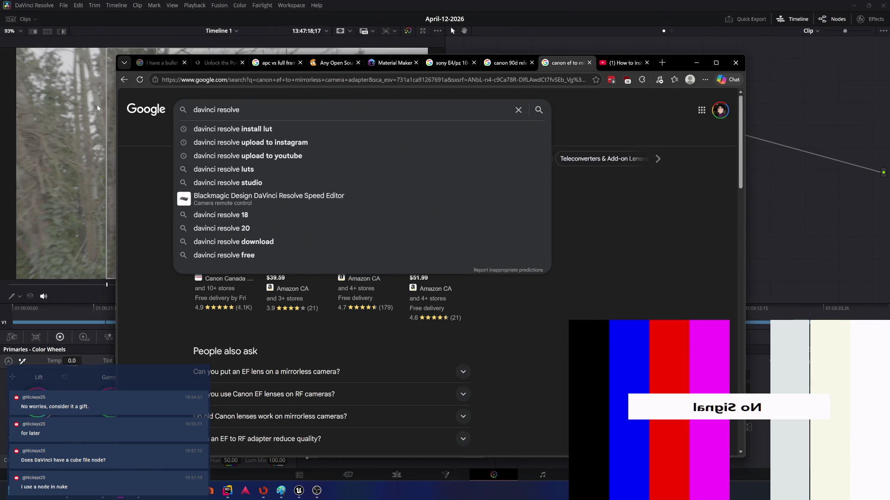
pyautogui.write(' cuv')
pyautogui.press('BackSpace')
pyautogui.write('be')
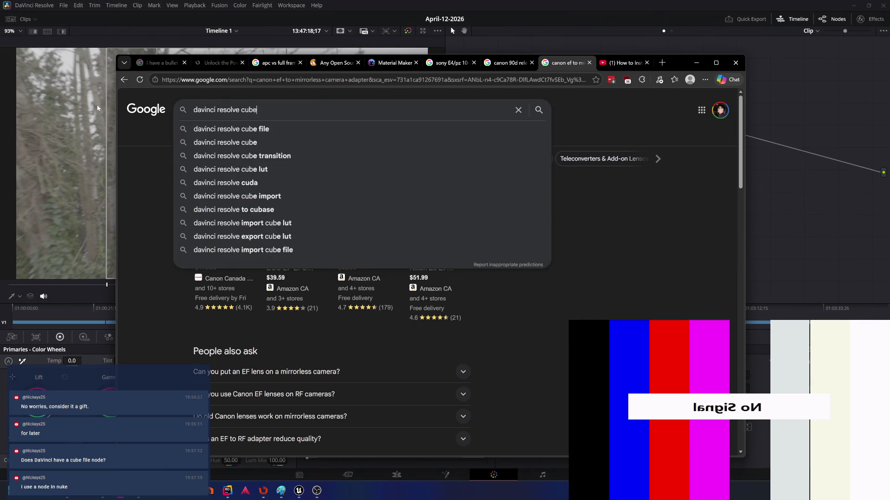
pyautogui.write(' file')
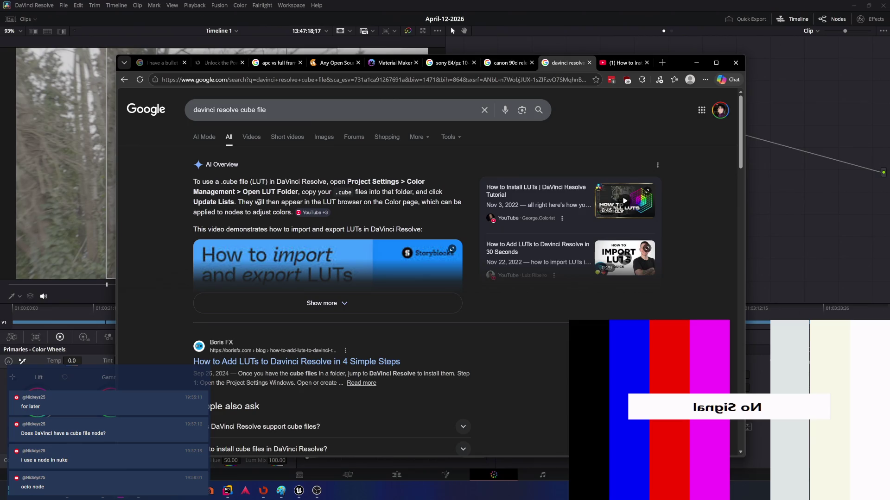
pyautogui.hotkey('alt', 'Tab')
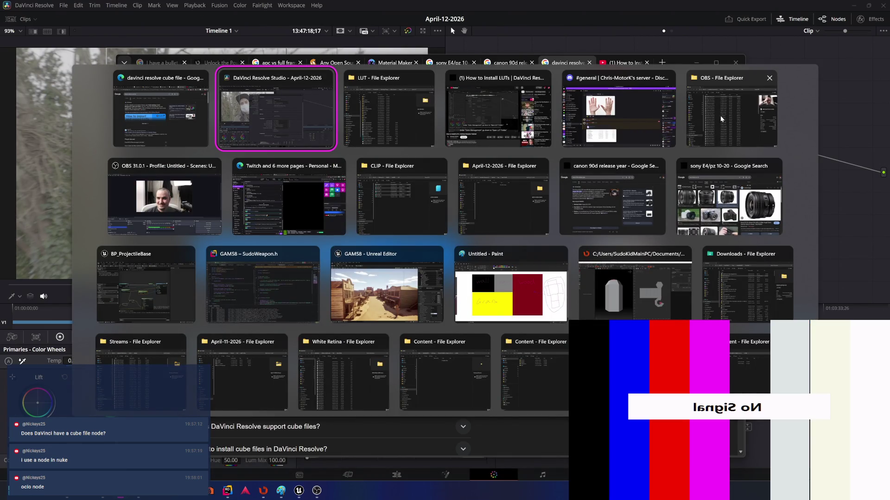
pyautogui.press('Escape')
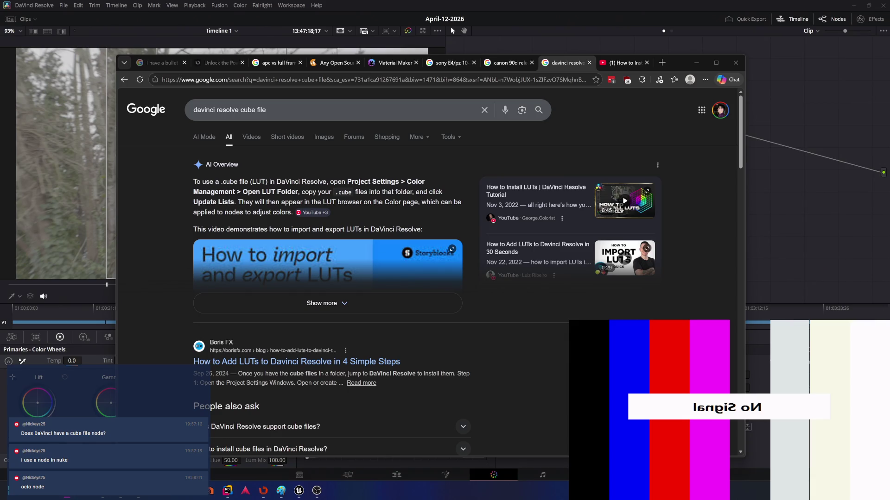
pyautogui.press('super+e')
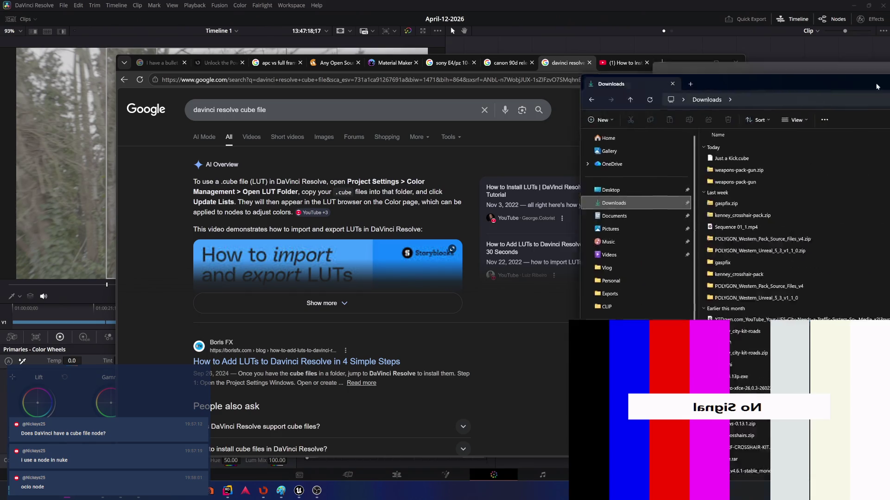
# Move Just a Kick.cube from Downloads into Resolve's Support\LUT\Sony folder and return to Project Settings.
pyautogui.moveTo(501, 61); pyautogui.dragTo(487, 51)
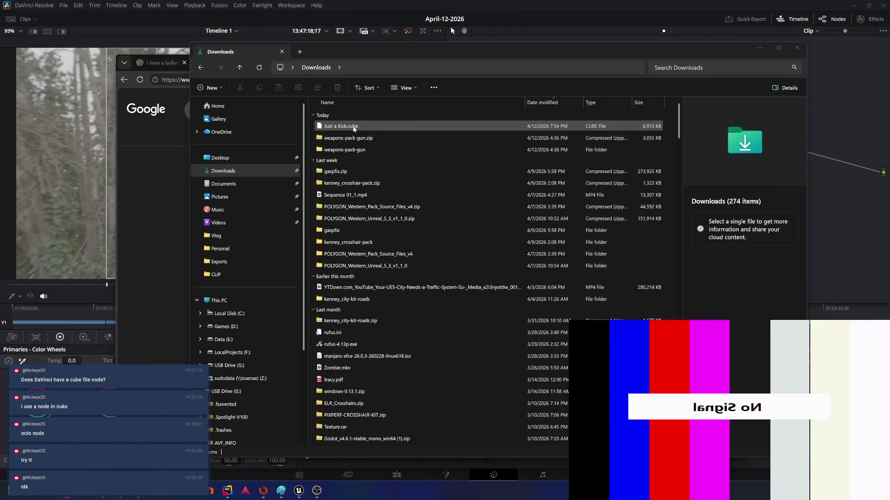
pyautogui.moveTo(341, 126); pyautogui.dragTo(389, 130)
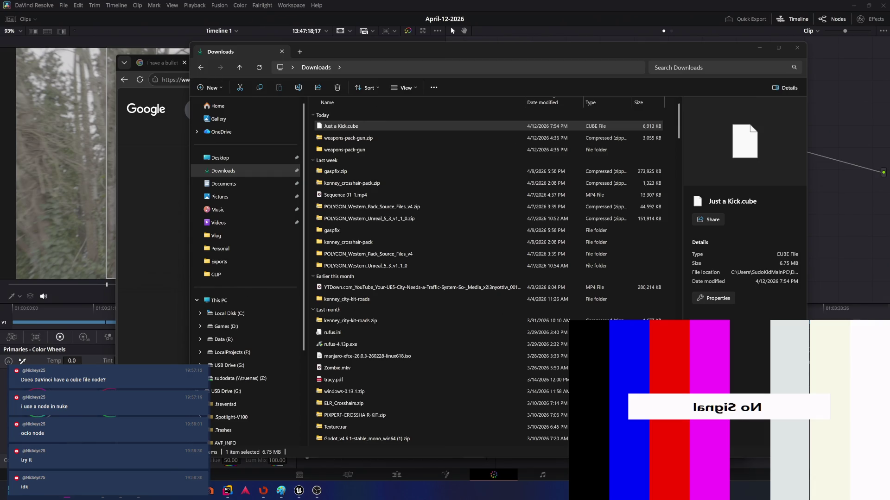
pyautogui.press('Delete')
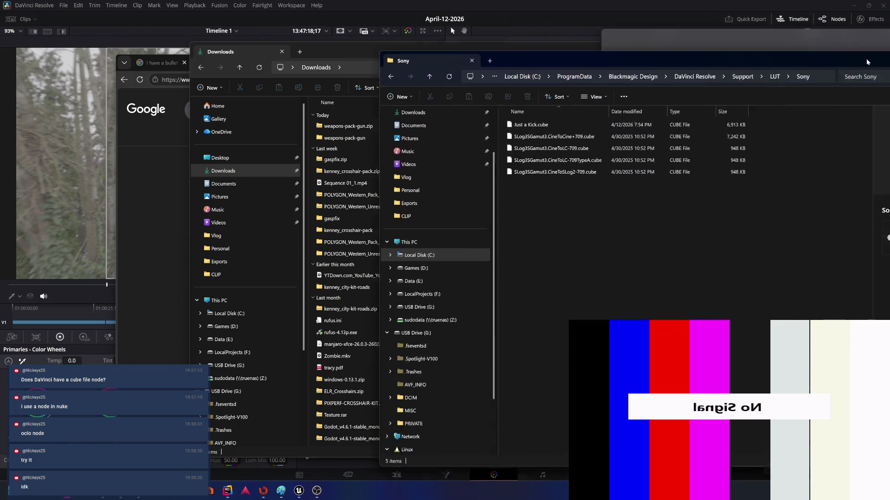
pyautogui.moveTo(866, 59); pyautogui.dragTo(691, 64)
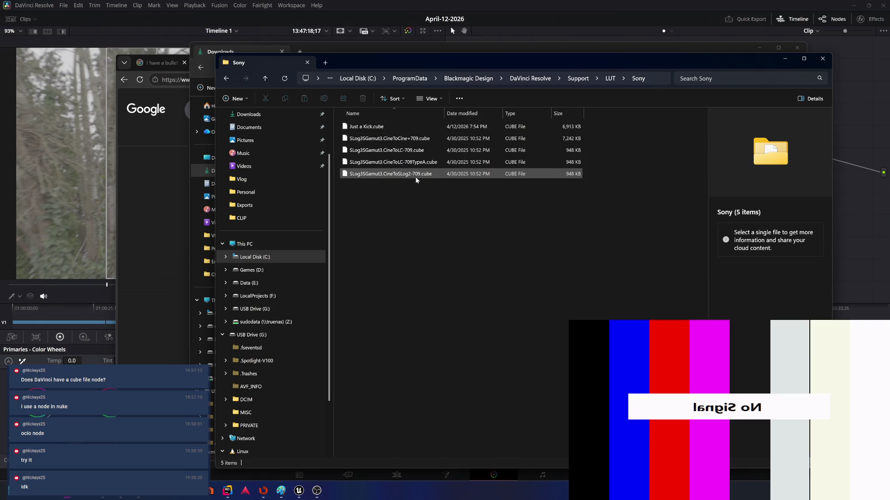
pyautogui.moveTo(595, 61); pyautogui.dragTo(889, 62)
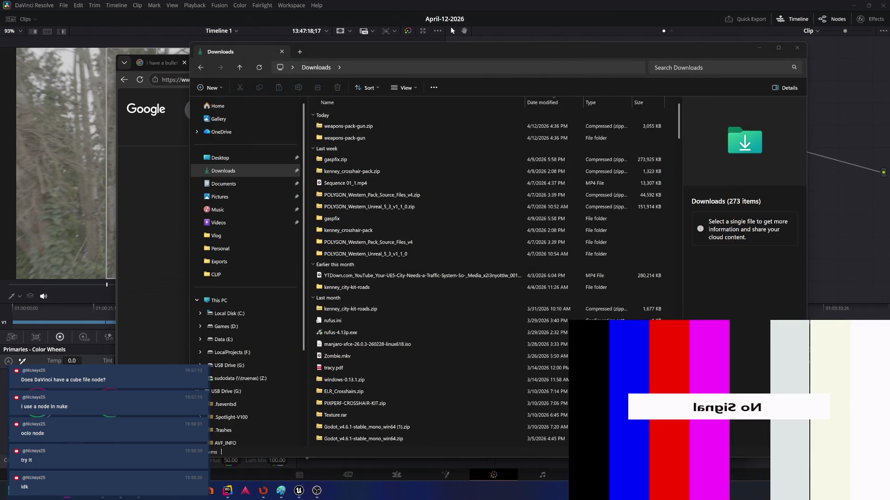
pyautogui.click(549, 2)
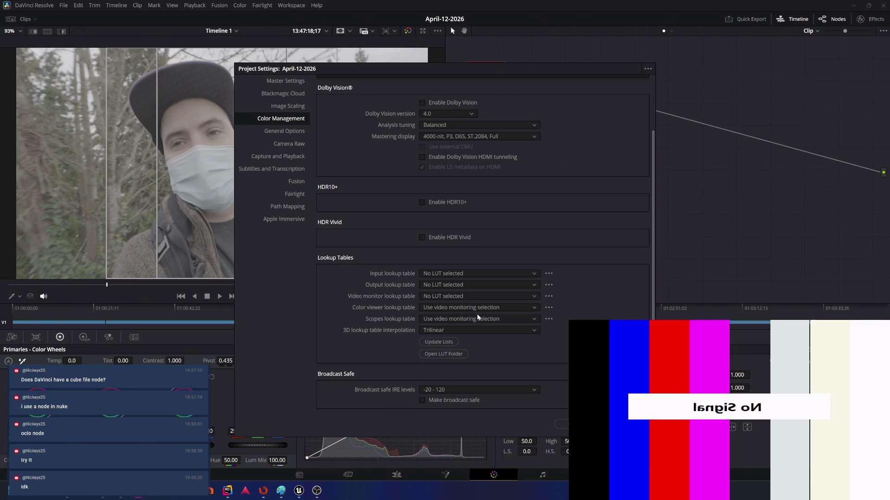
# Refresh the LUT lists, close Project Settings and select the first clip for grading.
pyautogui.click(441, 343)
pyautogui.press('Escape')
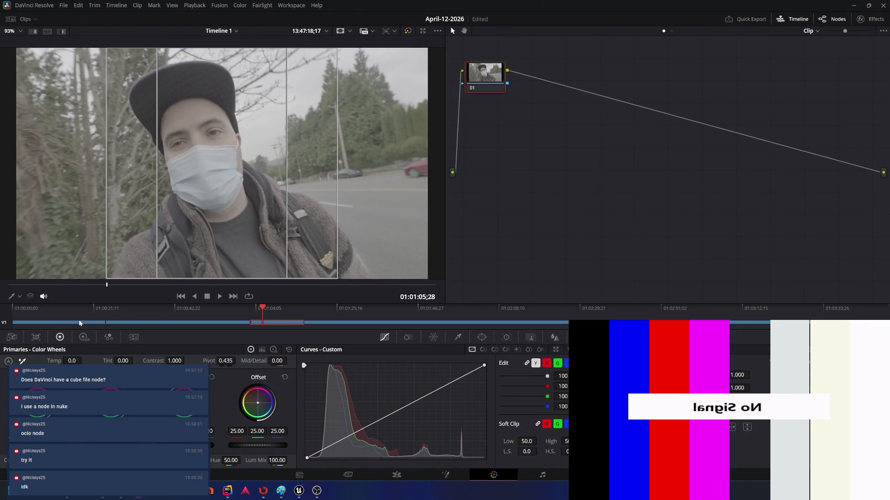
pyautogui.click(81, 323)
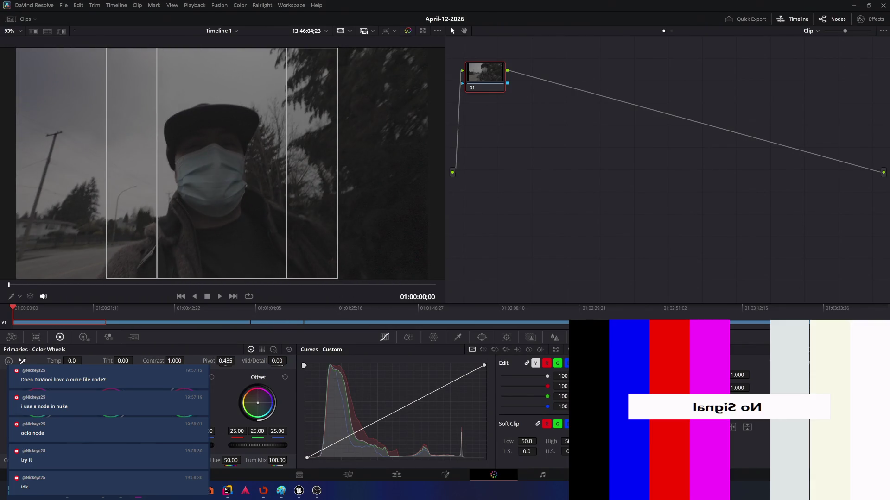
# Apply the Just a Kick LUT to node 01, review the next clips and return the playhead to the start.
pyautogui.moveTo(615, 106); pyautogui.dragTo(490, 71)
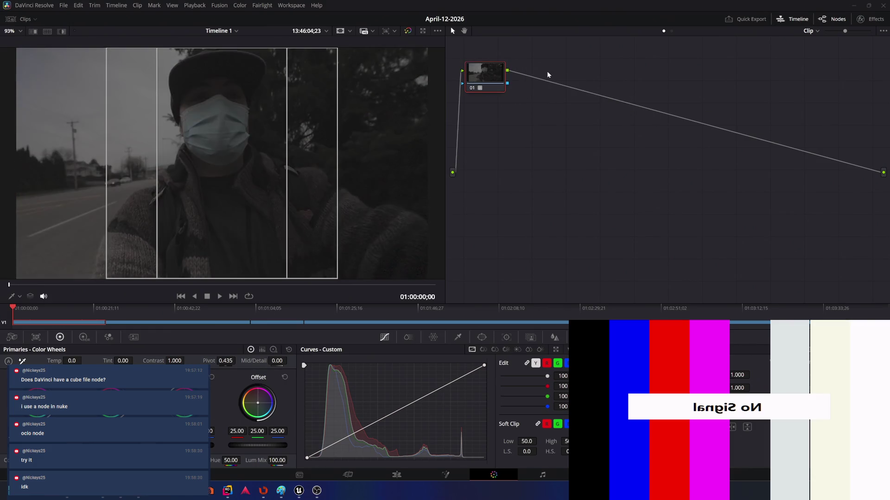
pyautogui.click(187, 323)
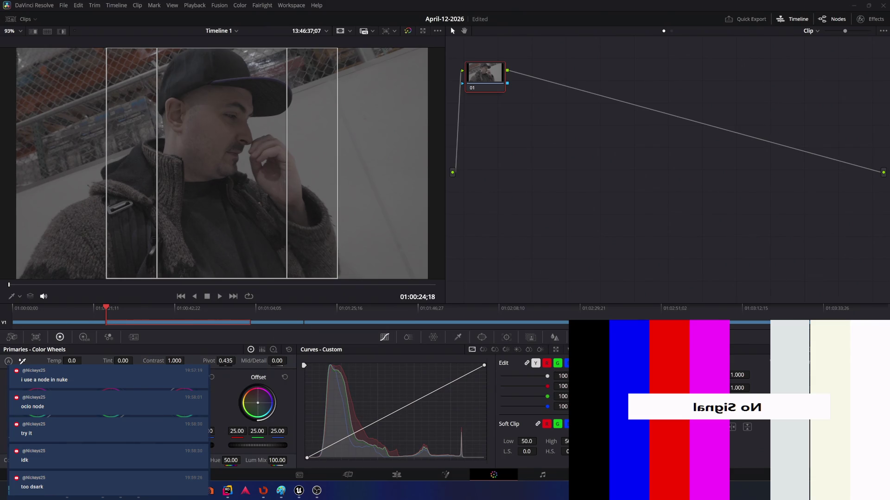
pyautogui.press('Down')
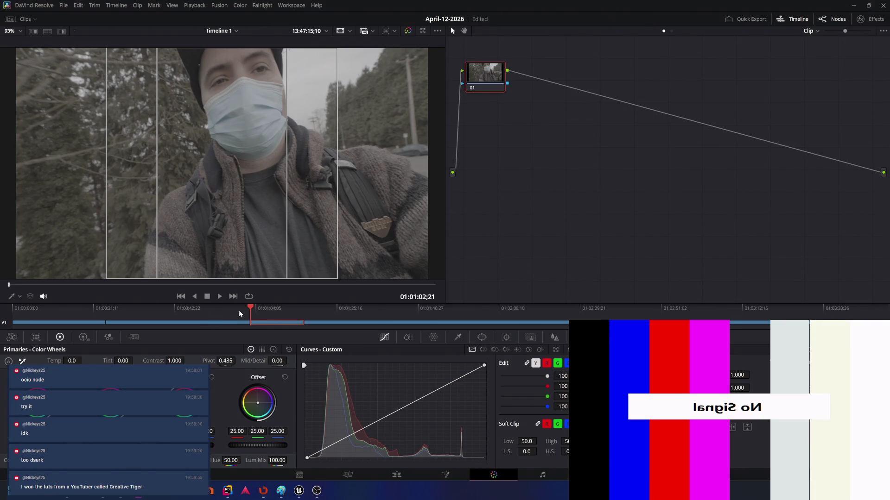
pyautogui.moveTo(234, 309); pyautogui.dragTo(12, 308)
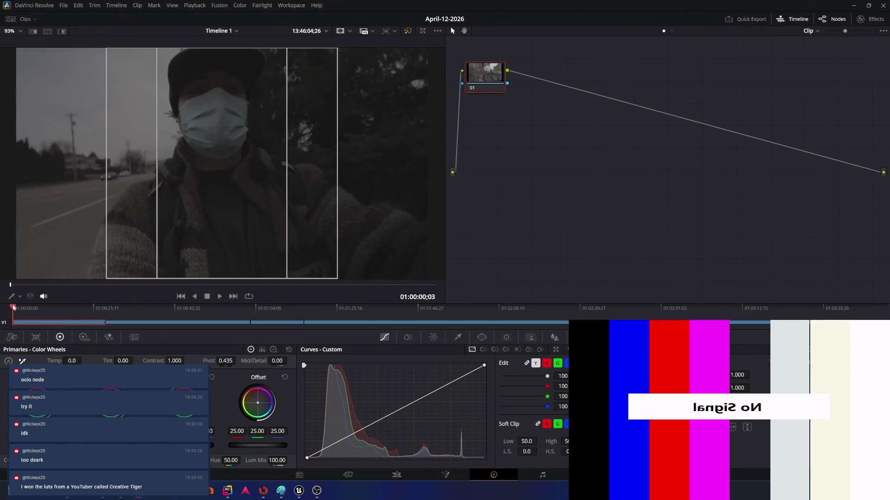
# Play back the graded timeline, stop it, and move to the Deliver page.
pyautogui.press('space')
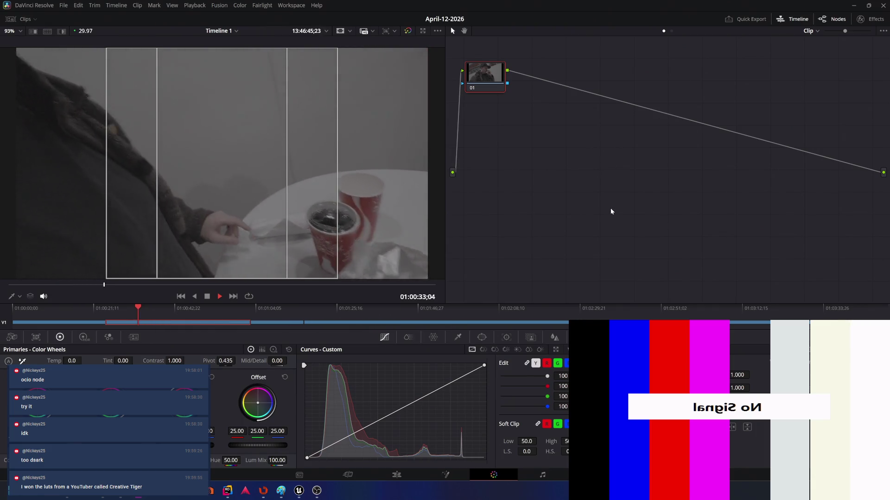
pyautogui.press('space')
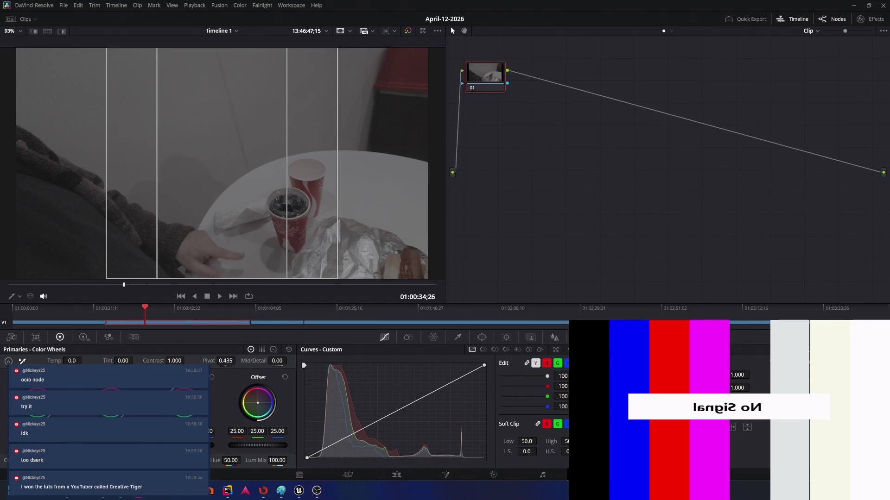
pyautogui.click(591, 475)
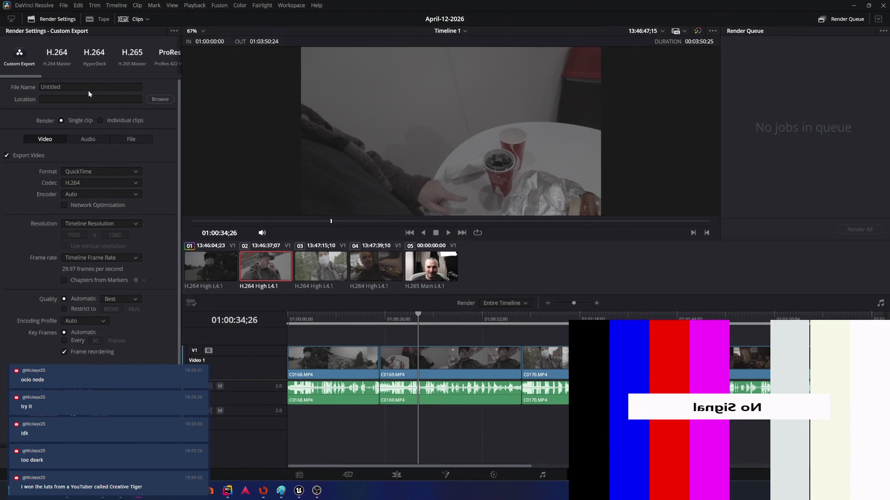
# Browse the render destination to Z:\YouTube\Vlog\April-12-2026, then cancel without saving.
pyautogui.click(161, 100)
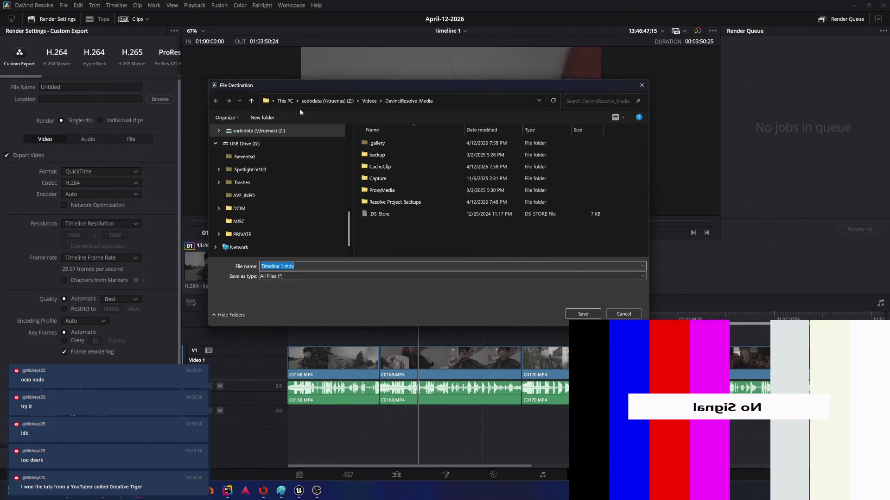
pyautogui.click(335, 102)
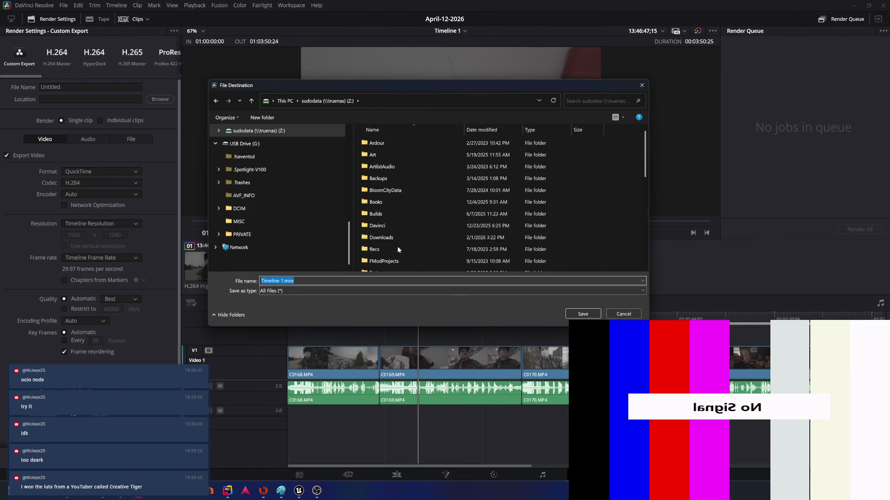
pyautogui.doubleClick(394, 228)
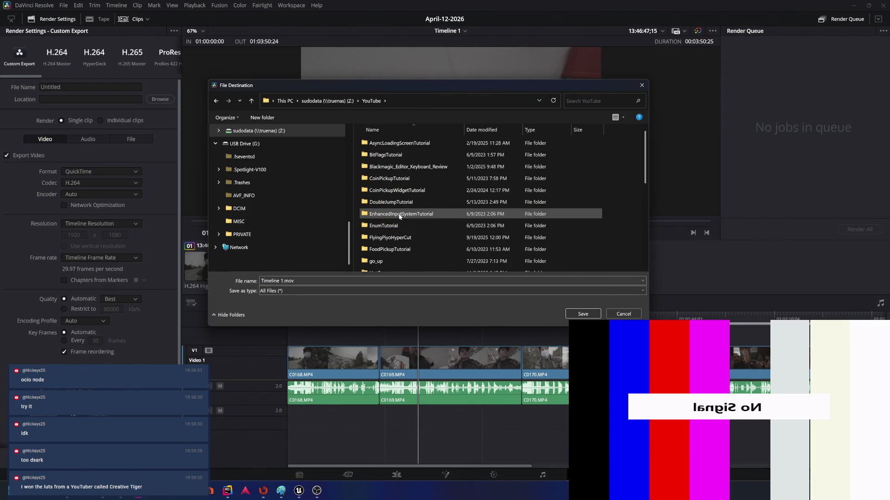
pyautogui.scroll(-3, 390, 236)
pyautogui.doubleClick(381, 267)
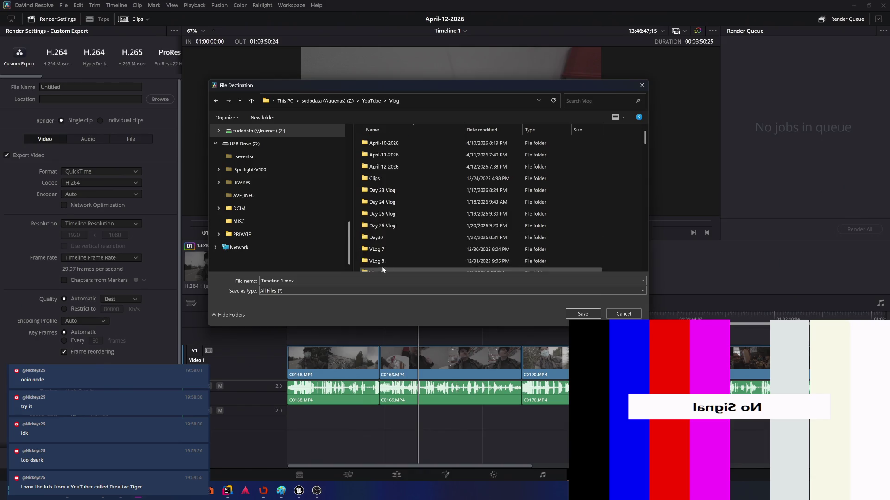
pyautogui.doubleClick(398, 165)
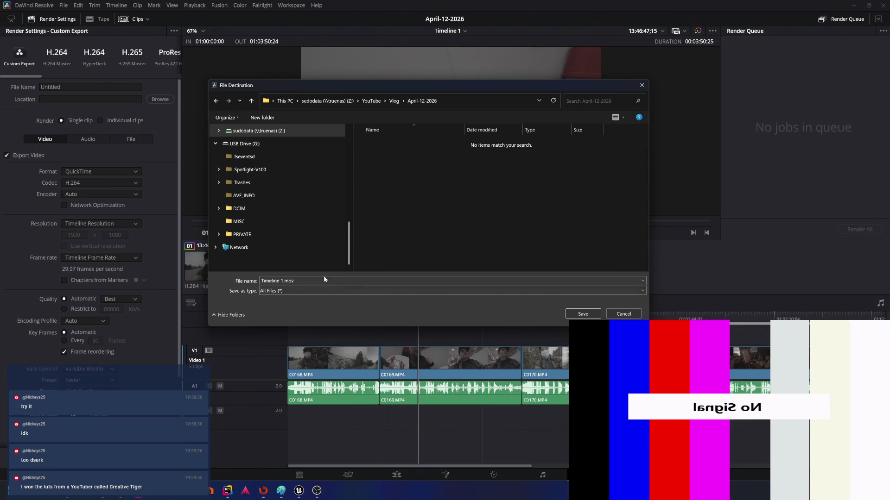
pyautogui.doubleClick(284, 282)
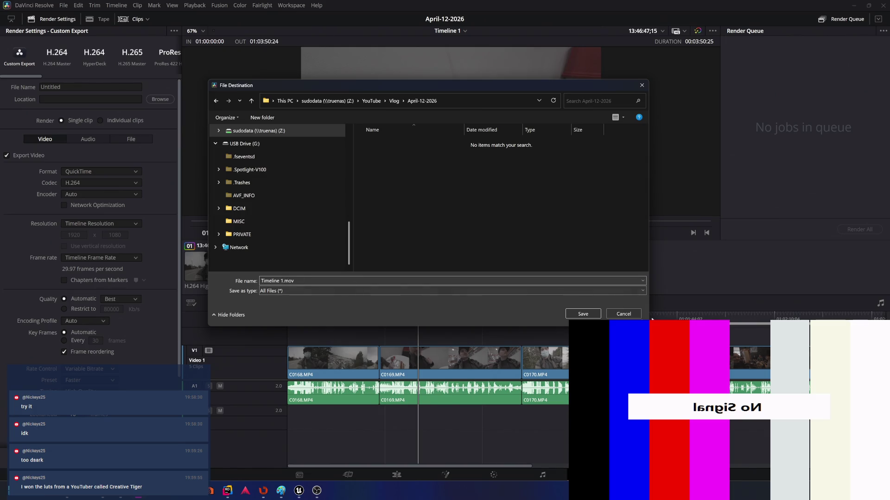
pyautogui.click(622, 314)
pyautogui.moveTo(35, 74); pyautogui.dragTo(77, 77)
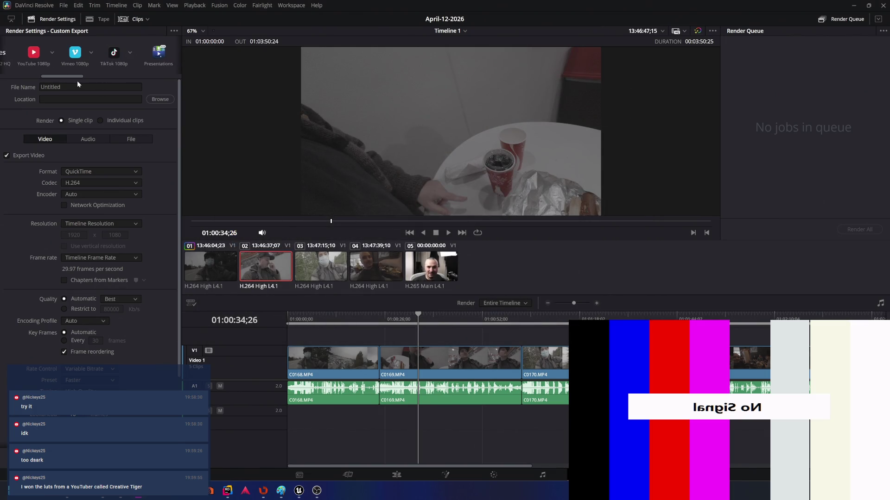
# Apply the YouTube 1080p preset and save the render as April-12-2026 in Z:\YouTube\Vlog\April-12-2026.
pyautogui.click(30, 53)
pyautogui.click(161, 100)
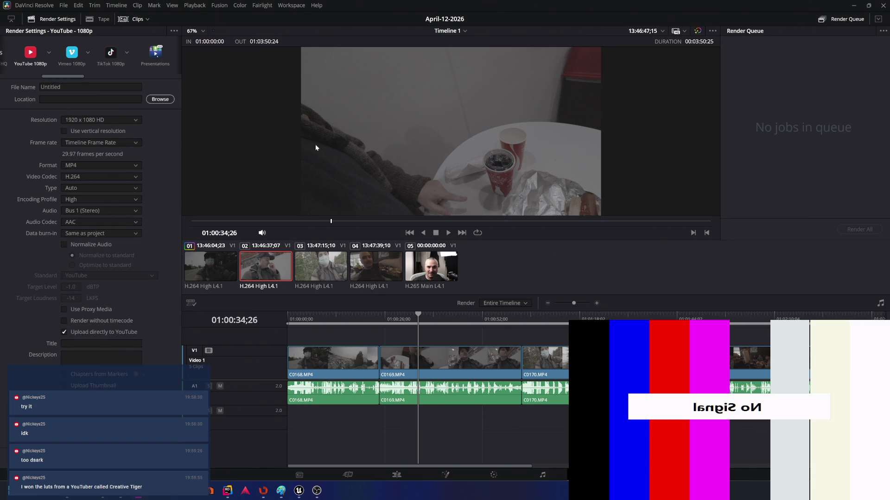
pyautogui.click(327, 103)
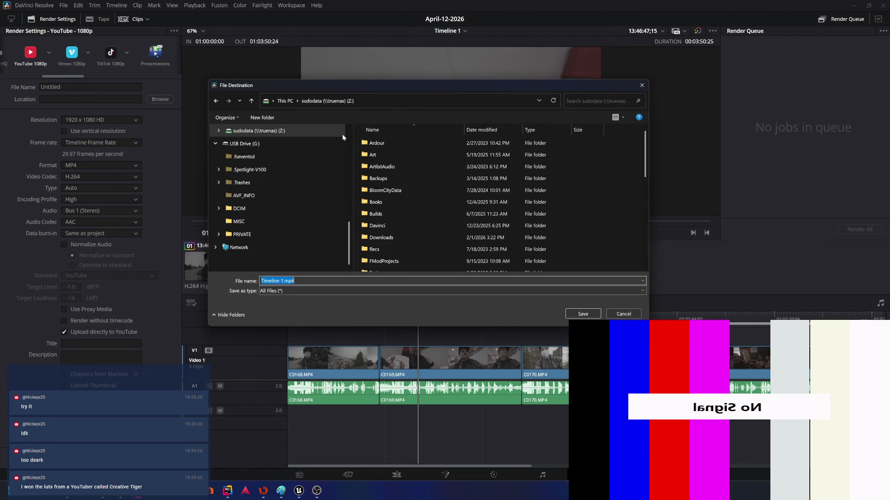
pyautogui.scroll(-5, 389, 208)
pyautogui.doubleClick(390, 233)
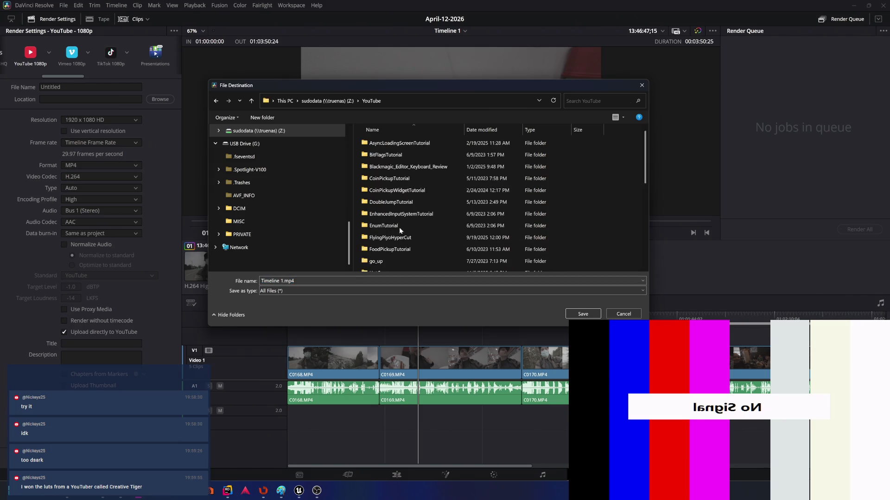
pyautogui.scroll(-3, 399, 227)
pyautogui.scroll(-3, 407, 243)
pyautogui.doubleClick(387, 233)
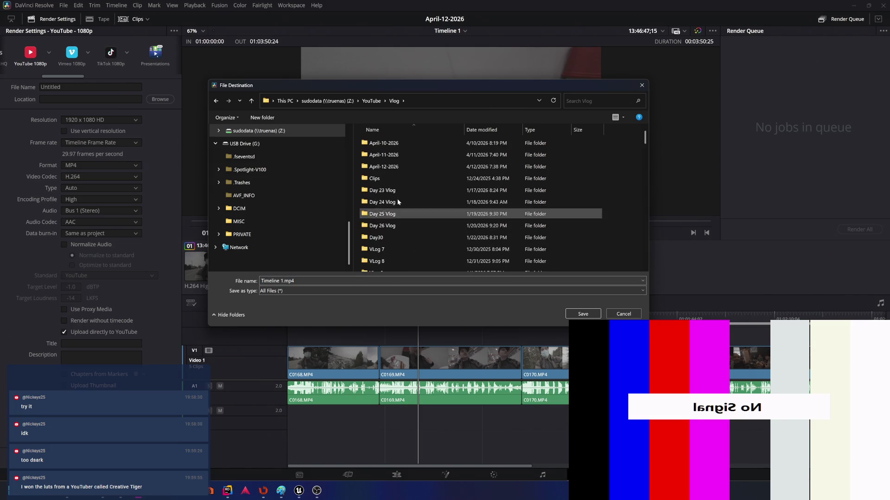
pyautogui.doubleClick(399, 168)
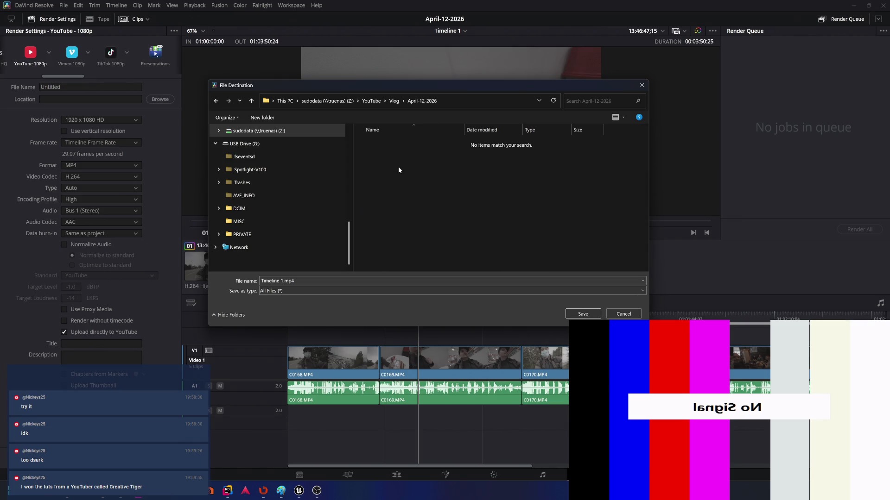
pyautogui.click(294, 281)
pyautogui.hotkey('ctrl', 'a')
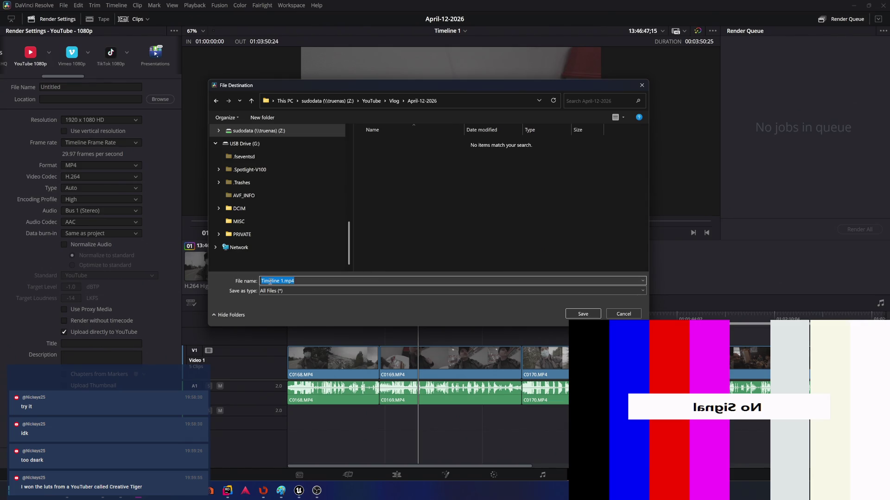
pyautogui.write('April-')
pyautogui.write('12-2')
pyautogui.write('06')
pyautogui.press('BackSpace')
pyautogui.write('26')
pyautogui.press('Return')
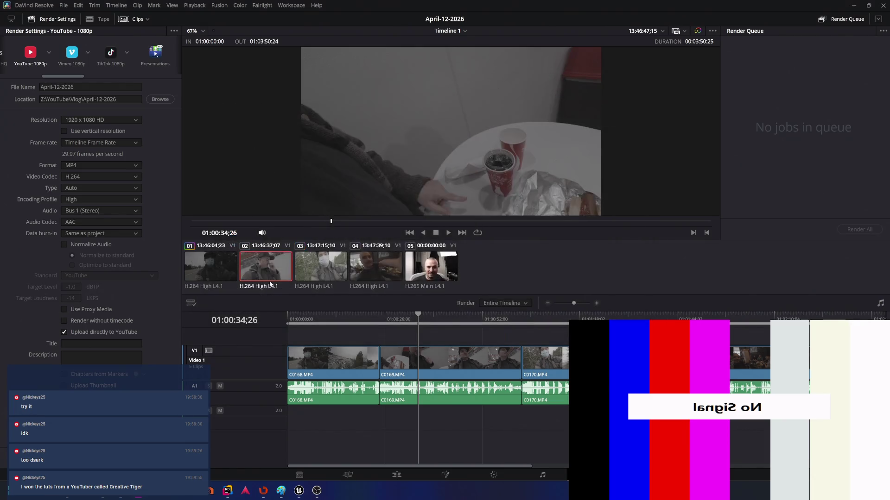
# Optimize audio to standard and title the upload 'Costco Breakfast'.
pyautogui.click(64, 245)
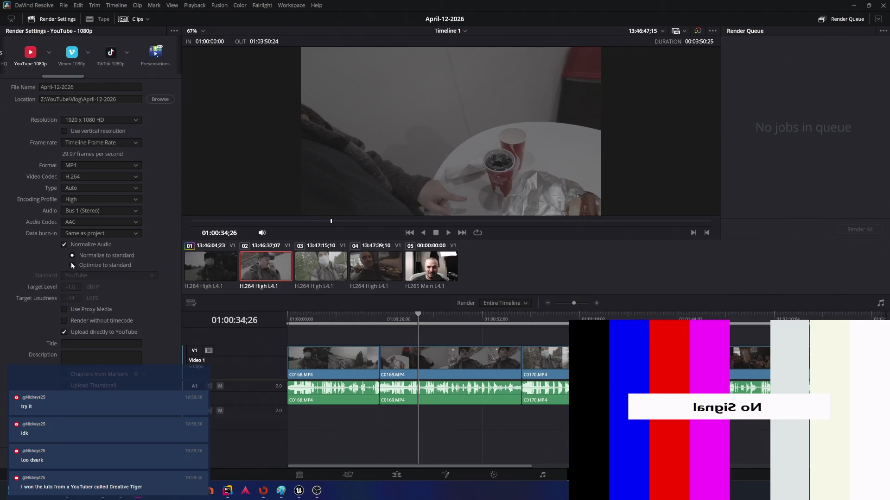
pyautogui.click(71, 265)
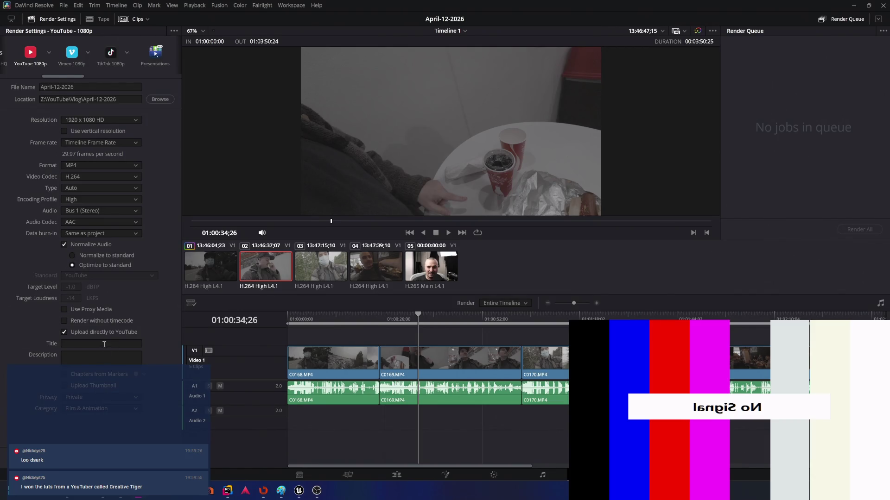
pyautogui.click(109, 343)
pyautogui.write('Cos')
pyautogui.write('tco Breakfast')
pyautogui.press('Return')
# Set the description to 'Cancer Vlog 4/12/2026', reusing the earlier vlog text with the date corrected.
pyautogui.click(97, 357)
pyautogui.write('Twitch: https://www.twitch.tv/sudokid')
pyautogui.hotkey('ctrl', 'z')
pyautogui.press('BackSpace')
pyautogui.write('2')
pyautogui.click(153, 429)
# Set the category to People & Blogs and queue the render as Job 1.
pyautogui.click(129, 407)
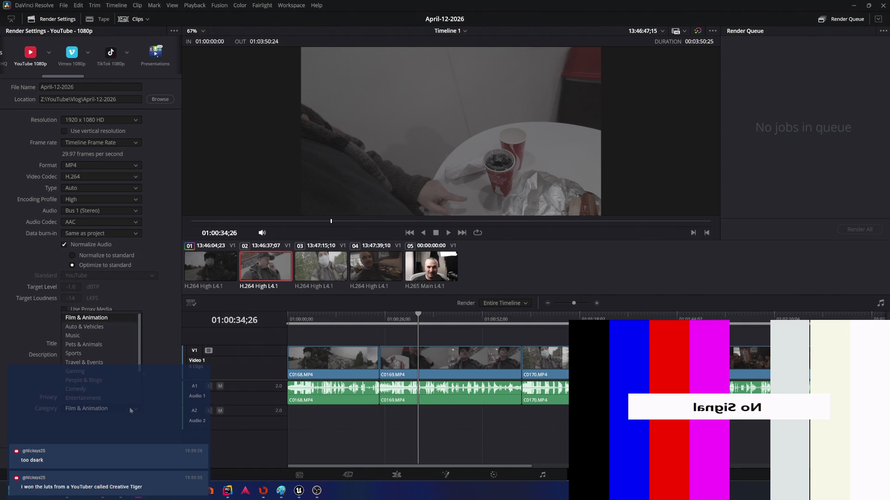
pyautogui.click(104, 381)
pyautogui.click(143, 490)
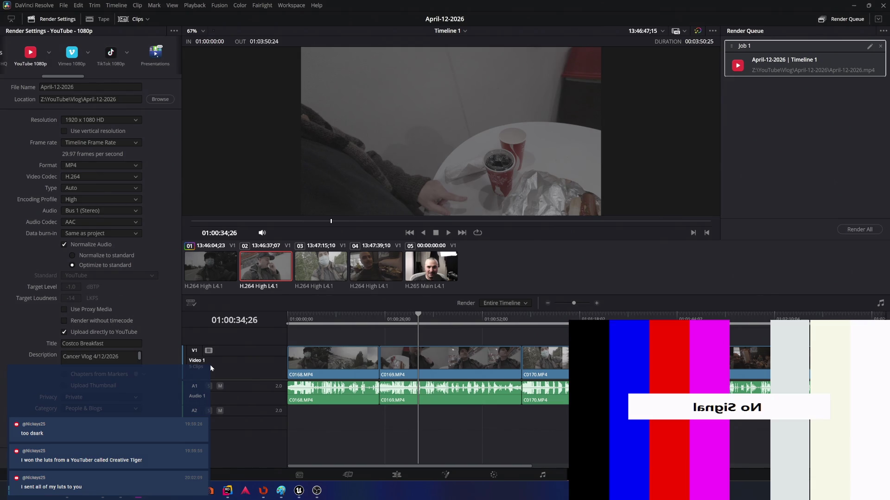
# Render Job 1 and let the YouTube upload complete, then return to the Cut page.
pyautogui.click(807, 168)
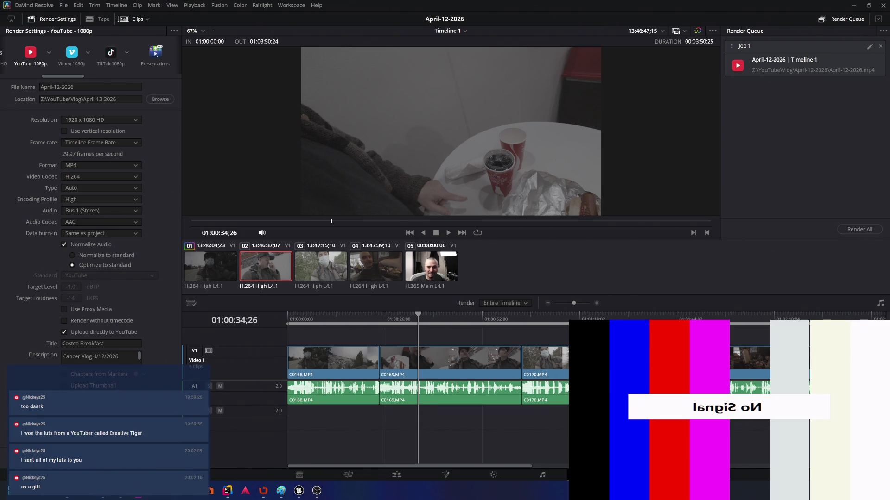
pyautogui.click(859, 230)
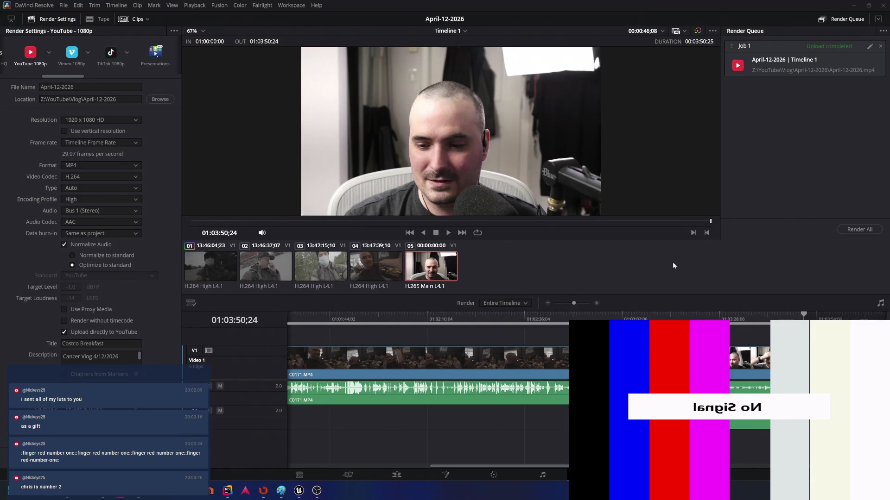
pyautogui.click(348, 475)
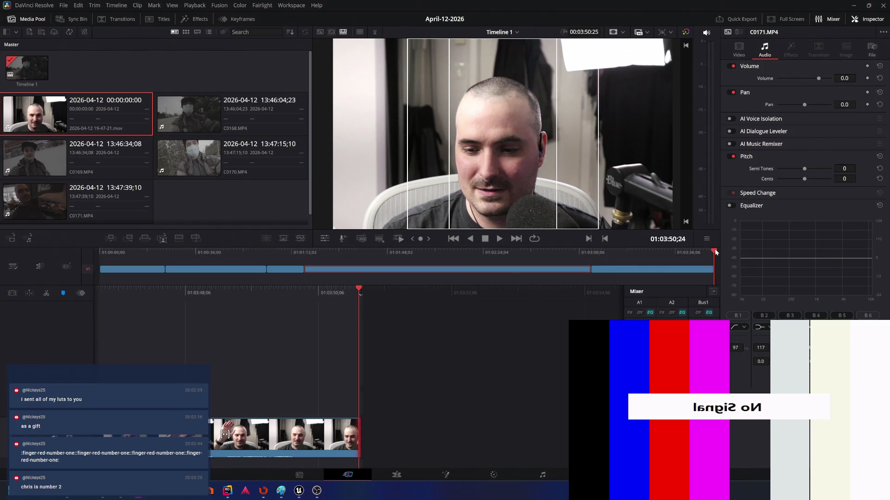
# Scrub and play through the vlog to review it, settling near the 58-second mark.
pyautogui.moveTo(715, 252); pyautogui.dragTo(323, 252)
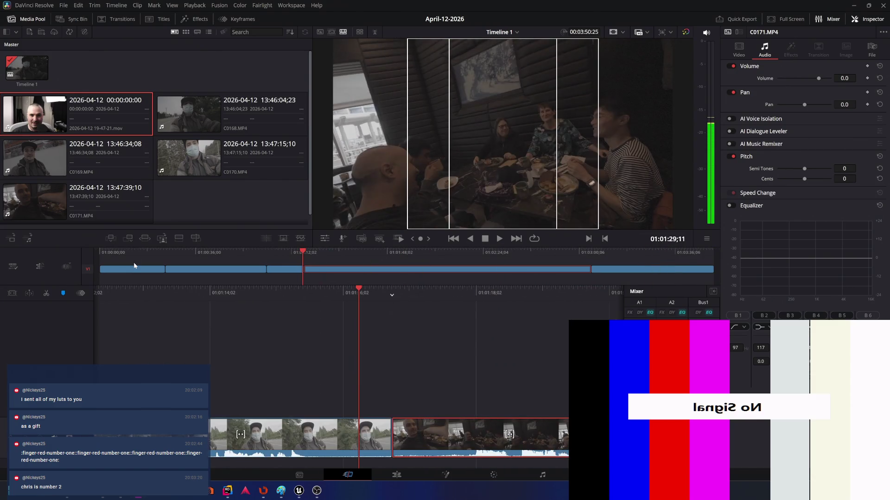
pyautogui.click(134, 263)
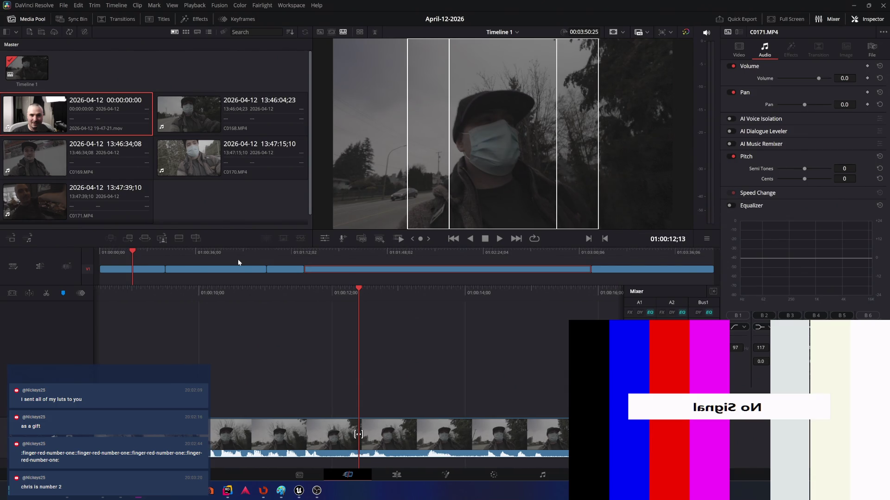
pyautogui.press('l')
pyautogui.press('l')
pyautogui.press('l')
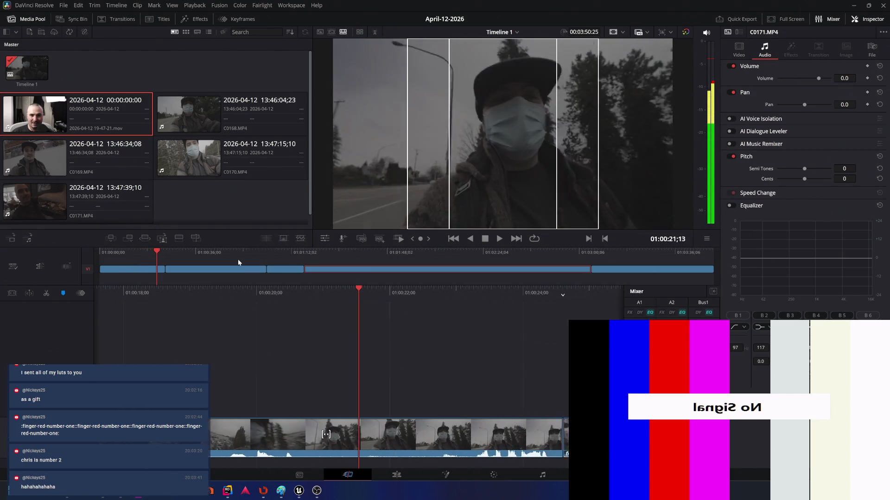
pyautogui.press('j')
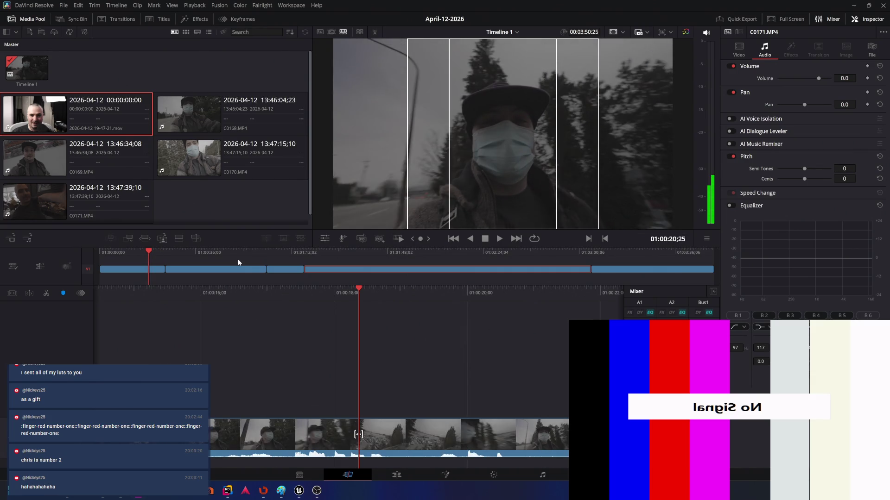
pyautogui.press('l')
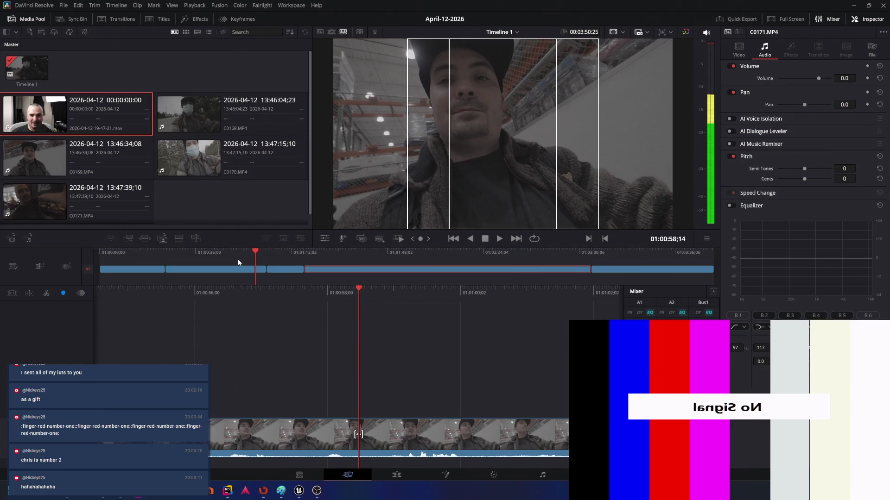
pyautogui.press('k')
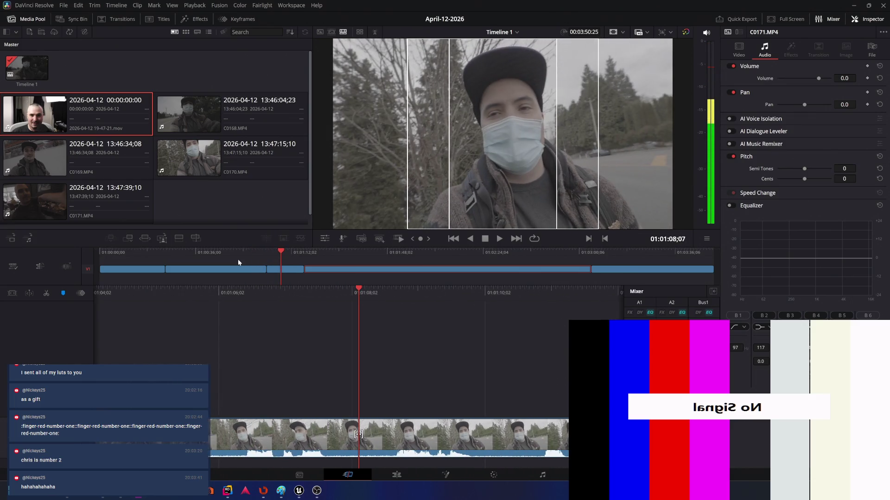
pyautogui.hotkey('shift', 'Left')
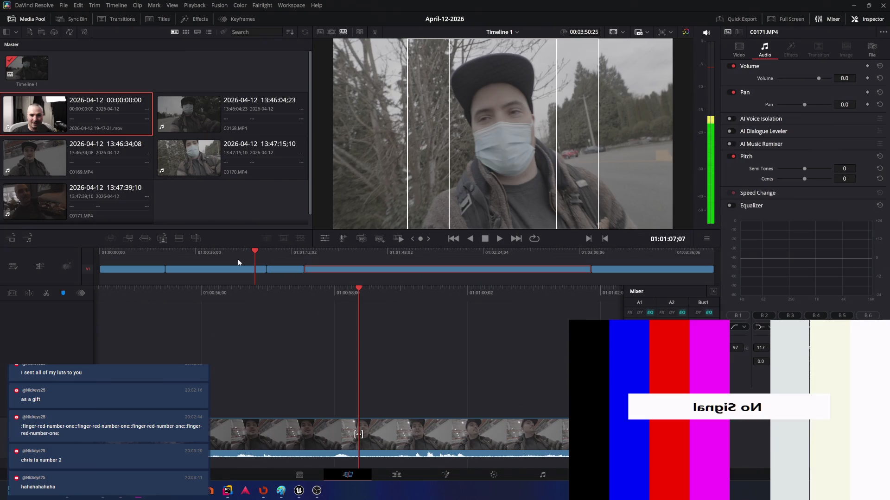
pyautogui.hotkey('shift', 'Left')
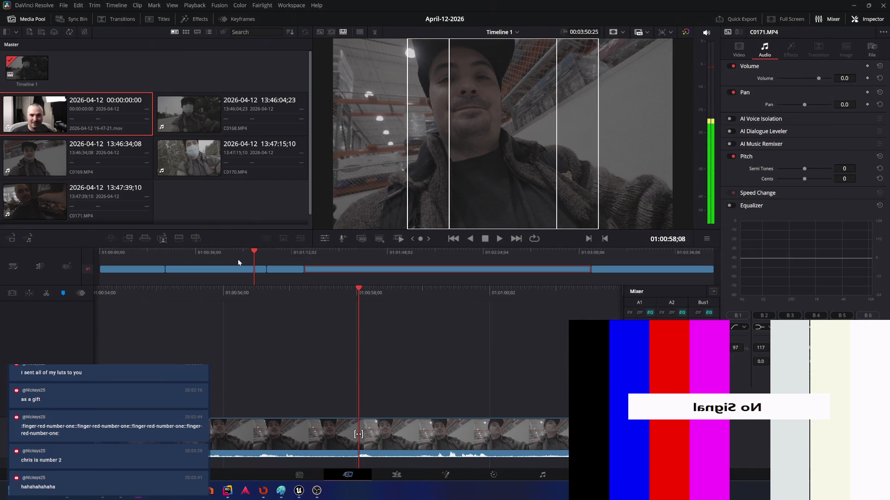
pyautogui.press('Right')
pyautogui.press('Right')
pyautogui.press('Right')
pyautogui.press('Right')
pyautogui.press('Right')
pyautogui.press('Right')
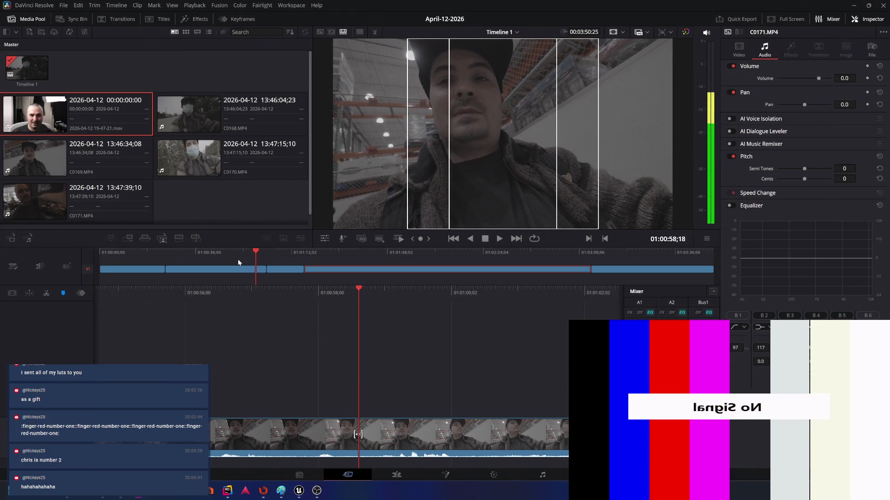
pyautogui.press('Right')
pyautogui.press('Right')
pyautogui.press('Right')
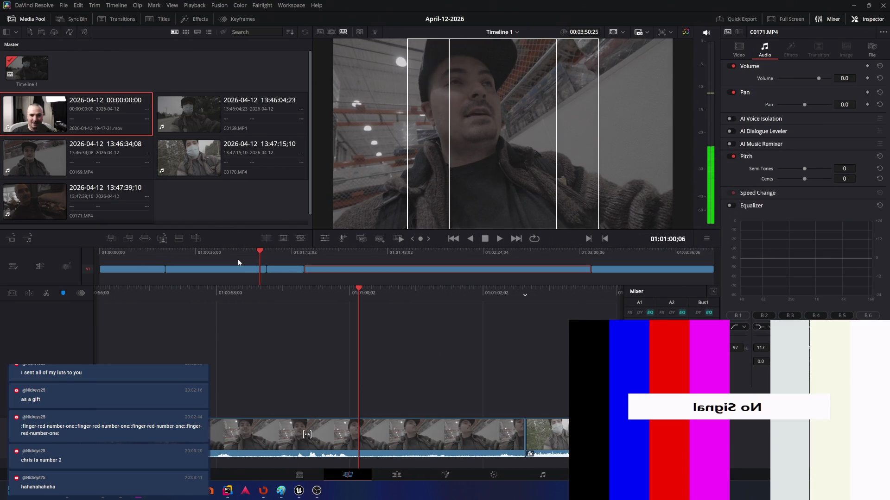
# Switch the timeline resolution to Square 1080x1080 and show the clip's video transform settings.
pyautogui.click(648, 33)
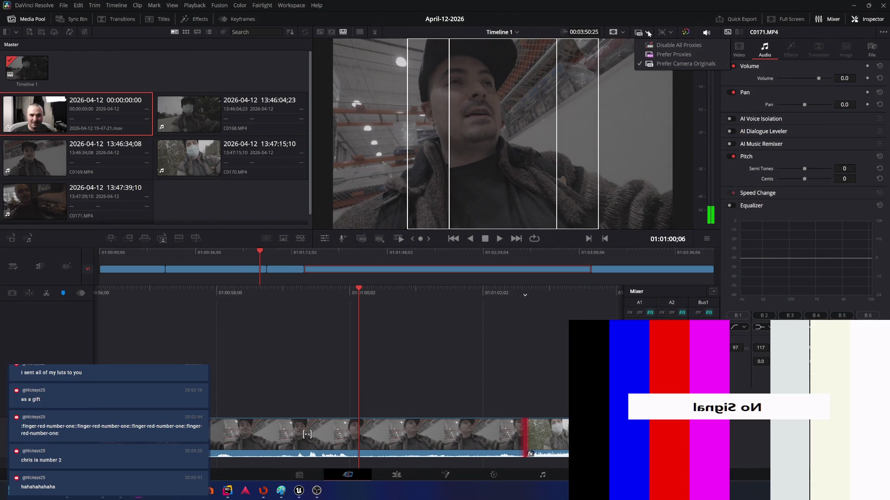
pyautogui.click(647, 33)
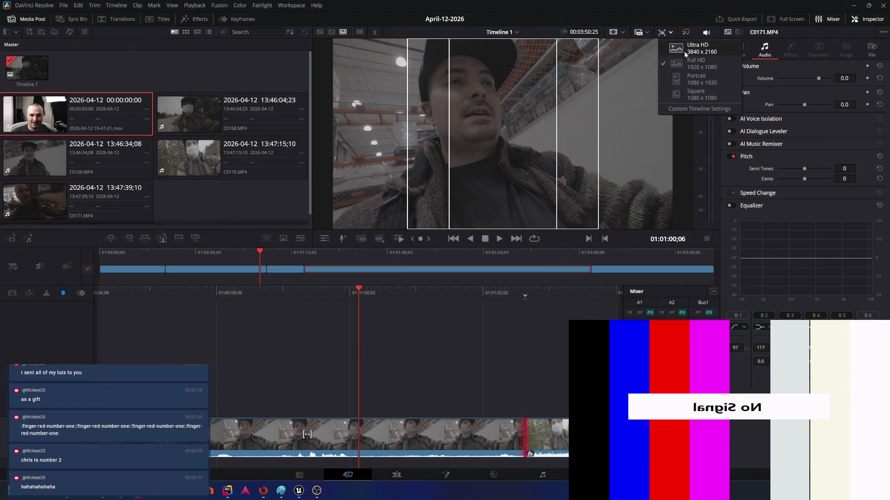
pyautogui.click(676, 95)
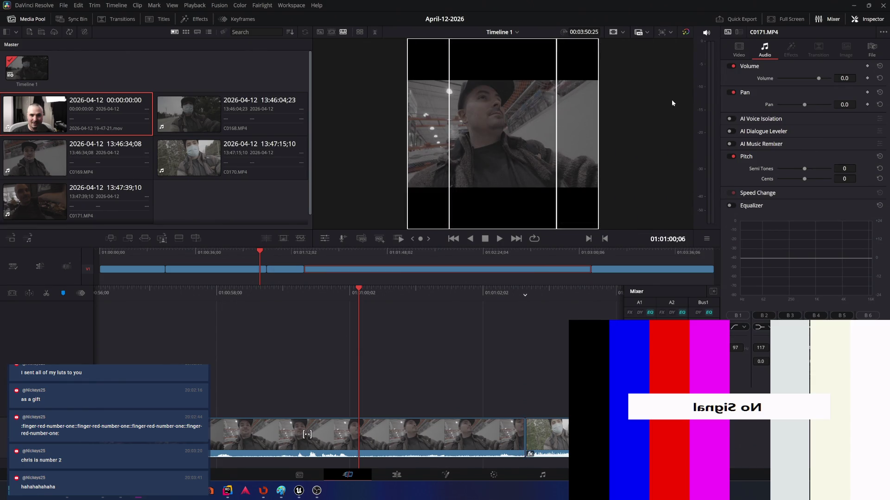
pyautogui.click(739, 47)
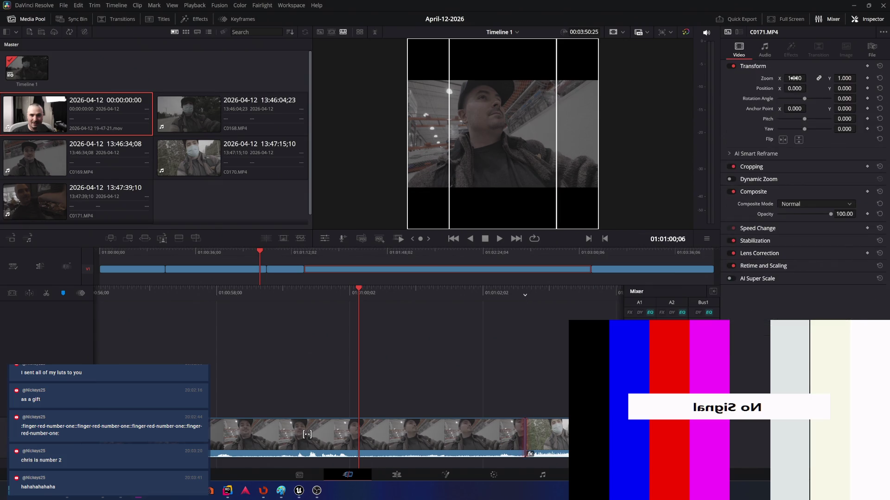
pyautogui.write('1.8')
# Set Transform Zoom to 1.8 on the first clip, C0169 and C0170.
pyautogui.press('Return')
pyautogui.click(461, 425)
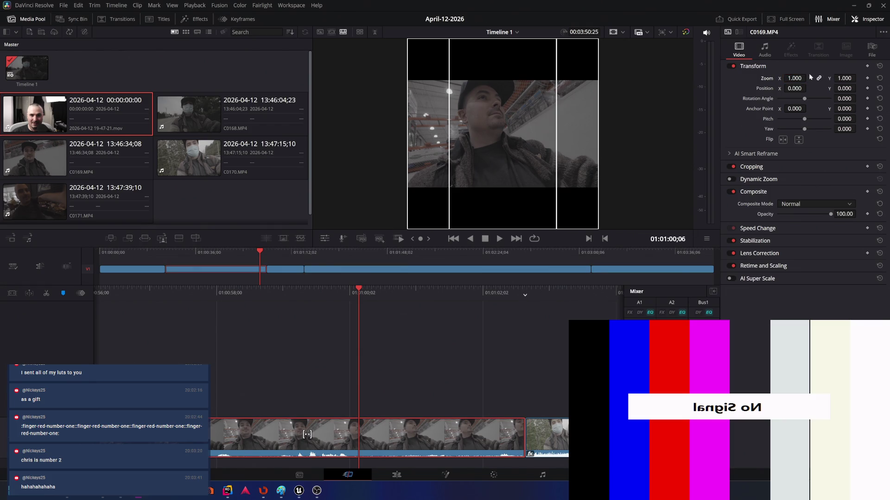
pyautogui.doubleClick(794, 78)
pyautogui.write('1')
pyautogui.press('Return')
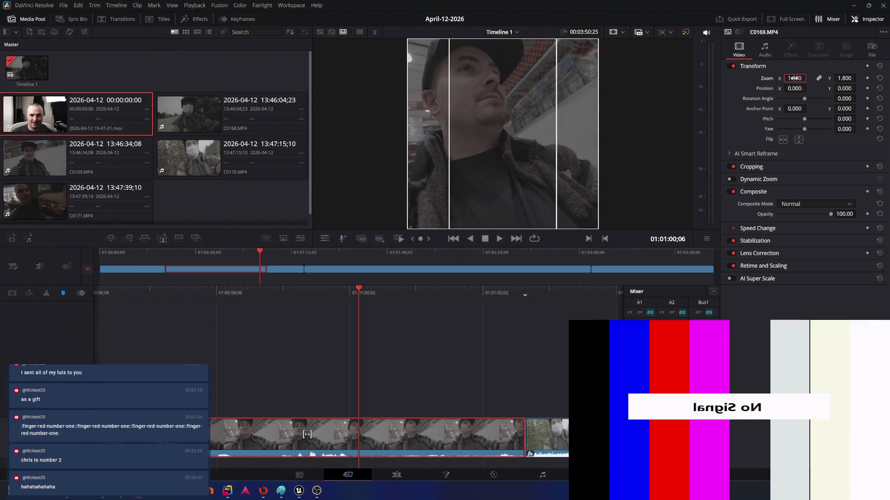
pyautogui.click(292, 270)
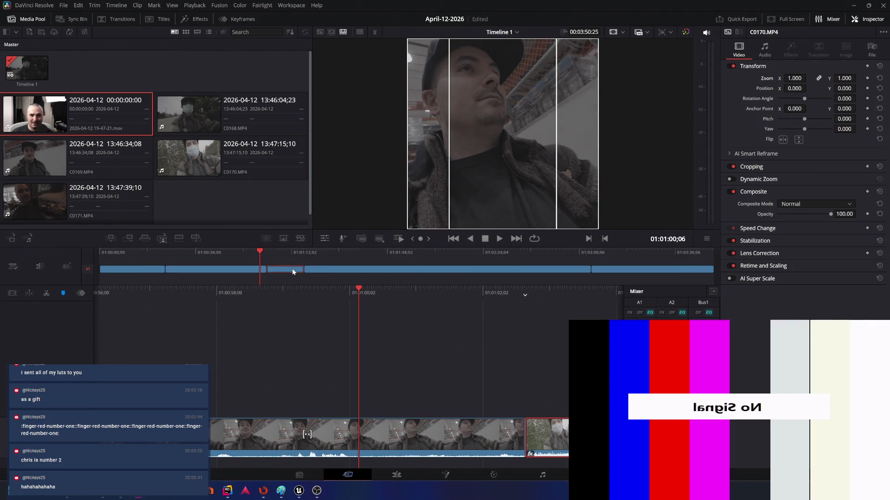
pyautogui.doubleClick(795, 78)
pyautogui.press('Return')
# Set Zoom 1.8 on C0171 and the .mov recording, then save the project.
pyautogui.click(414, 271)
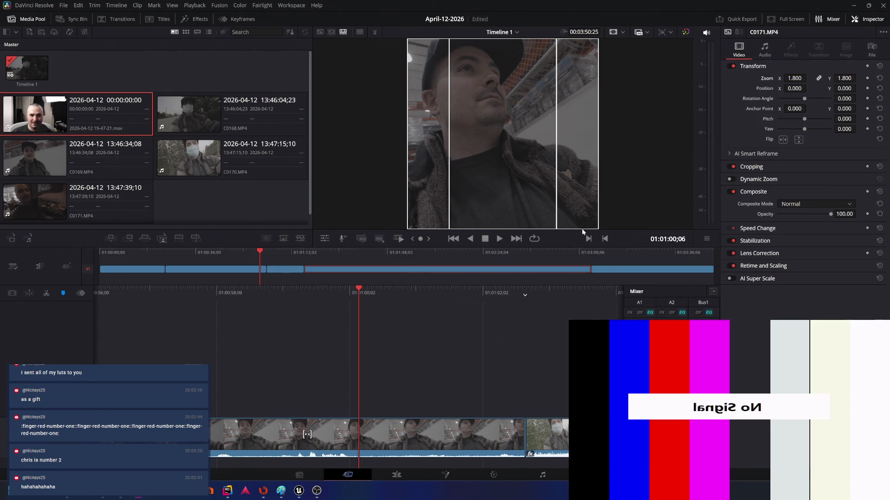
pyautogui.doubleClick(794, 78)
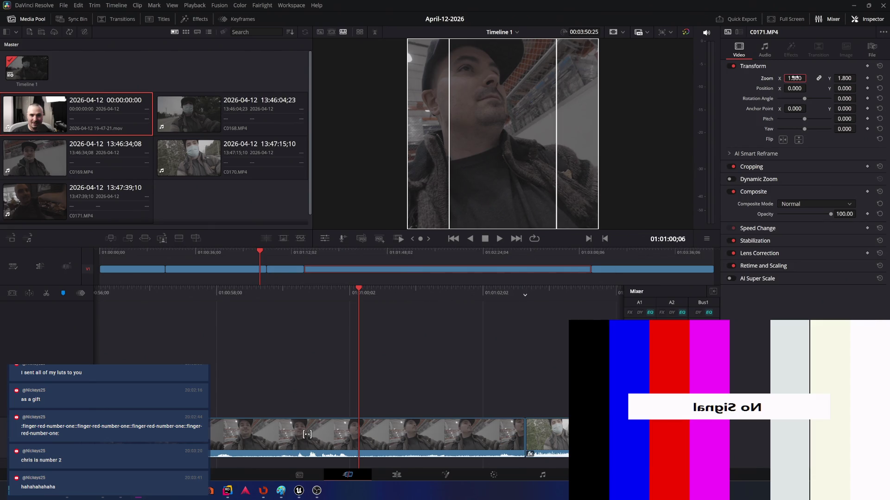
pyautogui.click(642, 270)
pyautogui.doubleClick(795, 78)
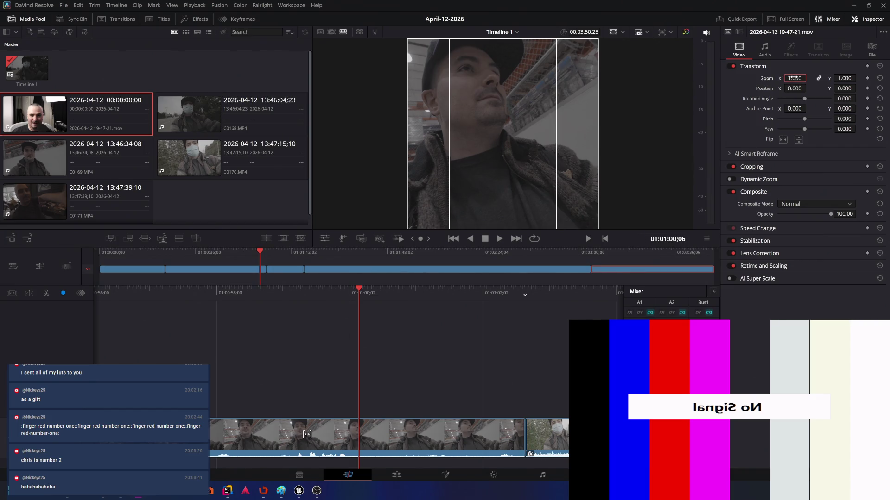
pyautogui.write('1.8')
pyautogui.press('Return')
pyautogui.click(455, 356)
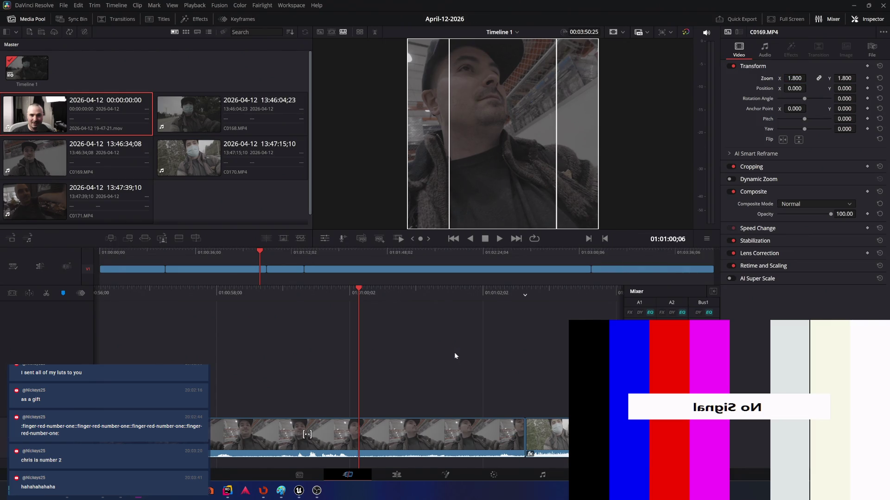
pyautogui.press('v')
pyautogui.click(465, 381)
# Play back the zoomed edit for review, then move to the Deliver page's file name field.
pyautogui.press('Left')
pyautogui.press('Left')
pyautogui.press('Left')
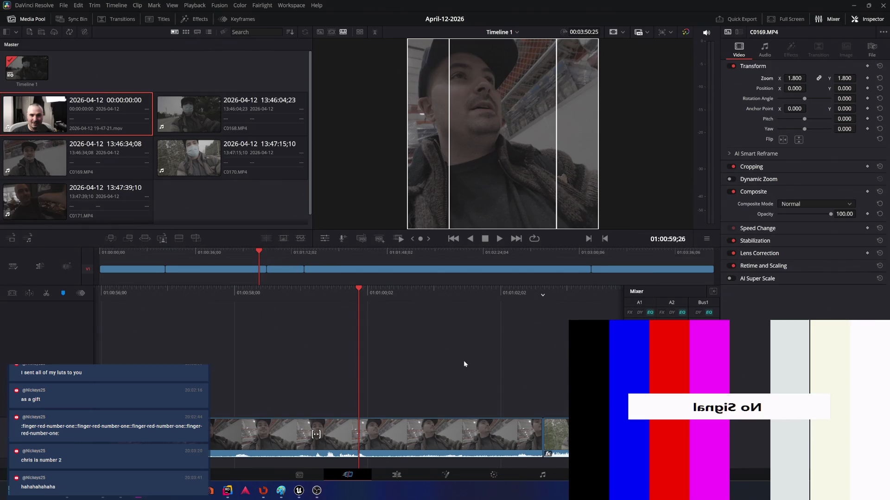
pyautogui.press('Left')
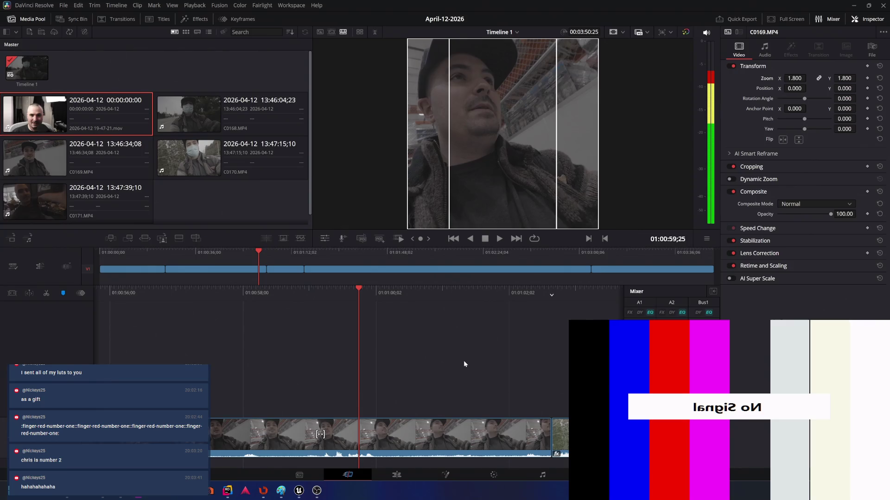
pyautogui.hotkey('shift', 'Left')
pyautogui.hotkey('shift', 'Left')
pyautogui.hotkey('shift', 'Left')
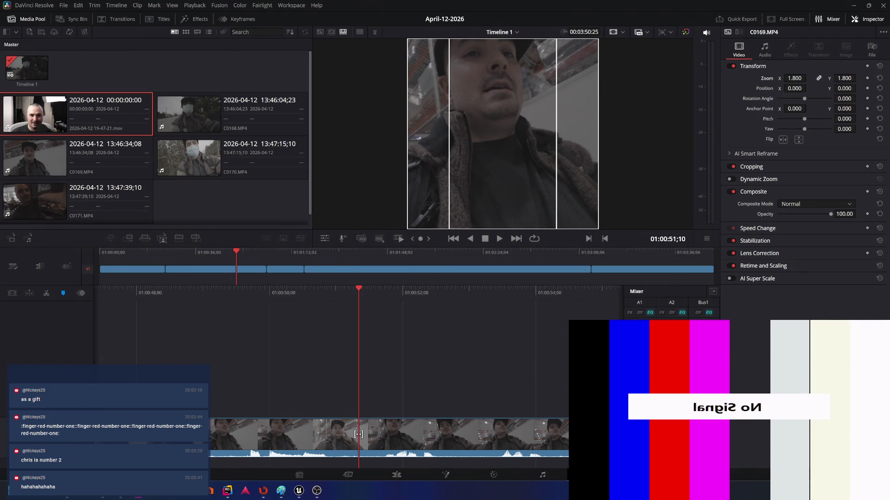
pyautogui.hotkey('shift', '8')
pyautogui.click(90, 86)
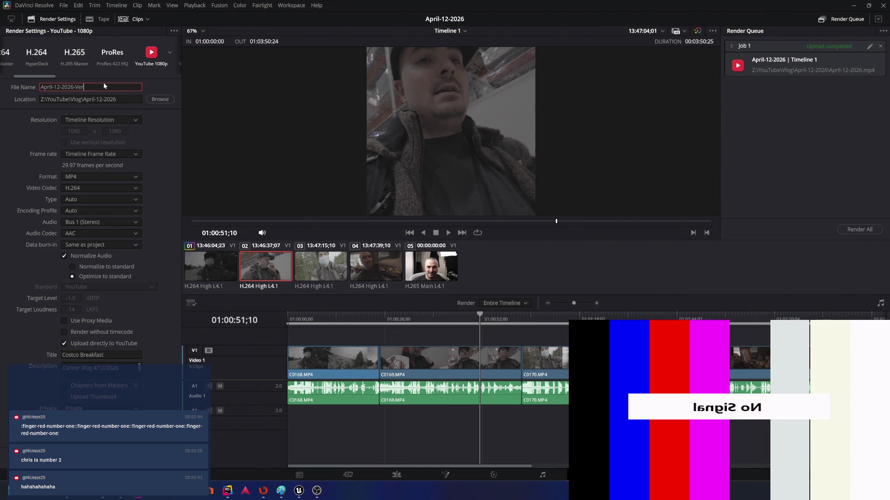
pyautogui.write('ical')
# Turn off direct YouTube upload and render April-12-2026-Vertical.mp4 as Job 2.
pyautogui.click(63, 343)
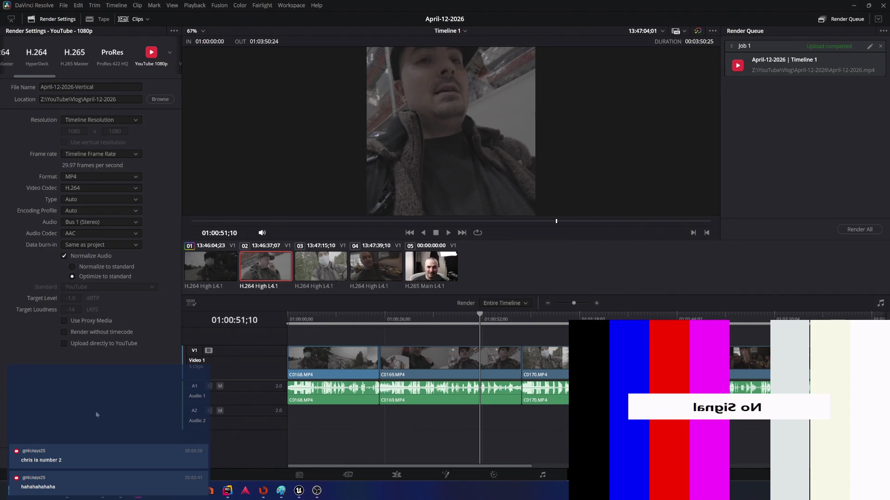
pyautogui.click(254, 465)
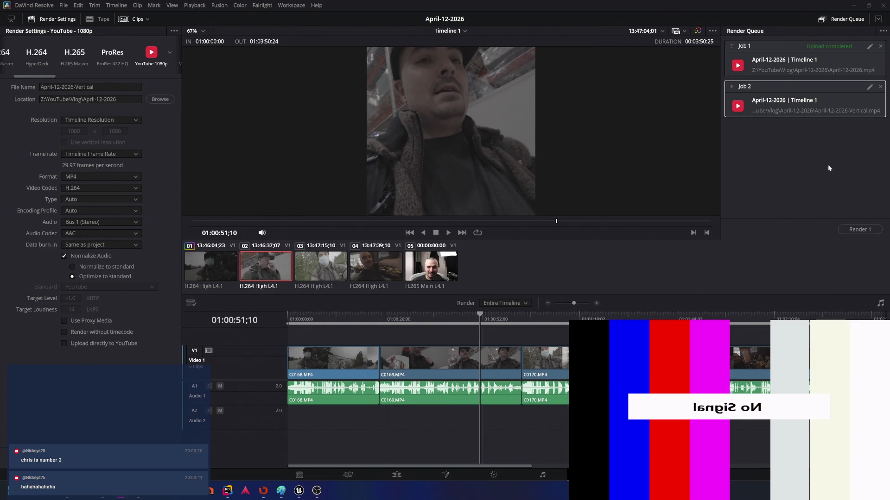
pyautogui.click(855, 231)
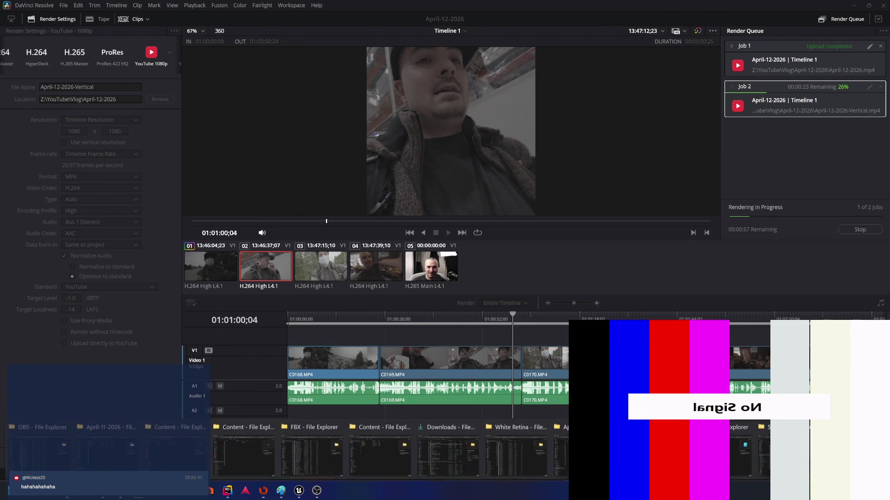
pyautogui.moveTo(44, 408)
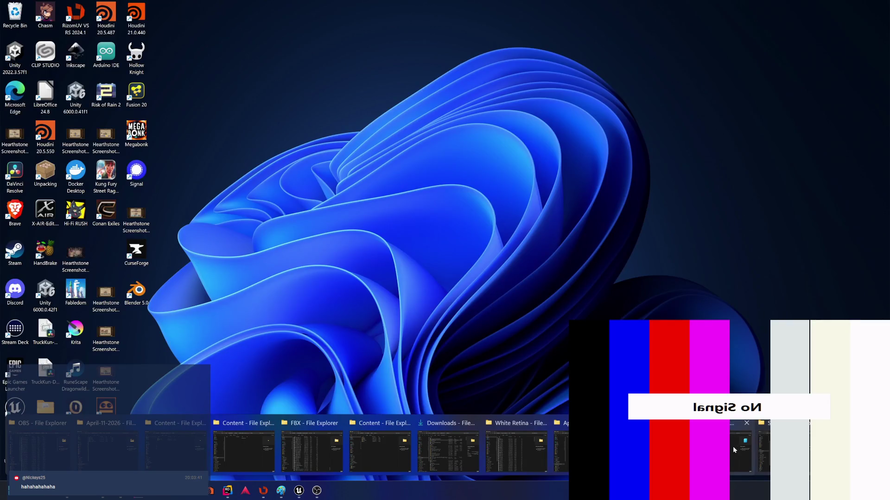
# Check April-12-2026.mp4 in the output folder, then bring YouTube Studio forward maximized.
pyautogui.click(746, 448)
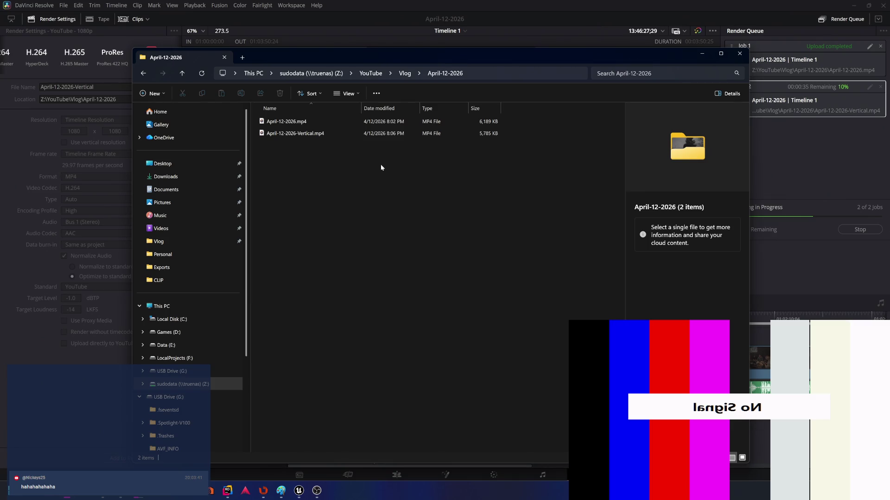
pyautogui.click(287, 122)
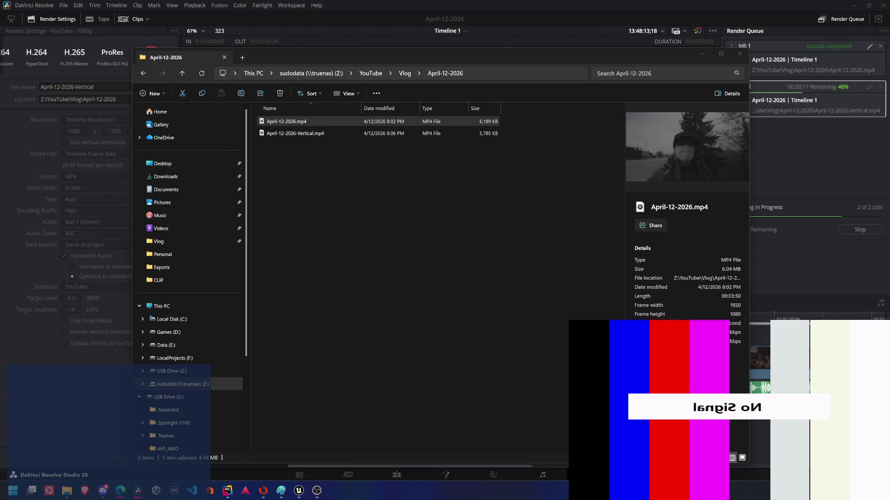
pyautogui.hotkey('alt', 'Tab')
pyautogui.doubleClick(484, 157)
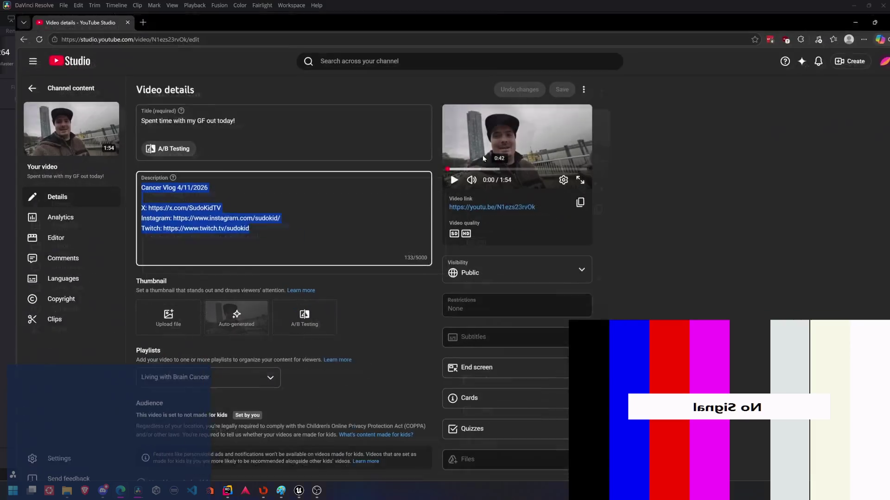
# Reload the channel's video list and open the new Costco Breakfast upload's details.
pyautogui.click(43, 76)
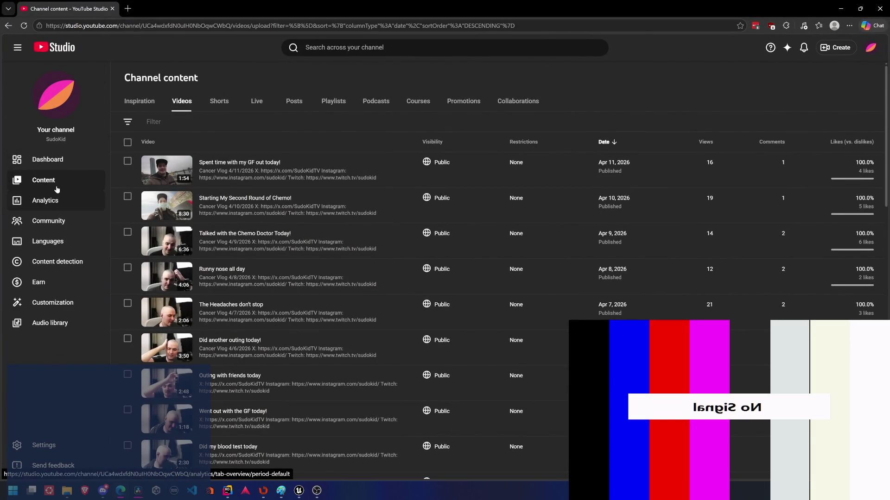
pyautogui.click(24, 25)
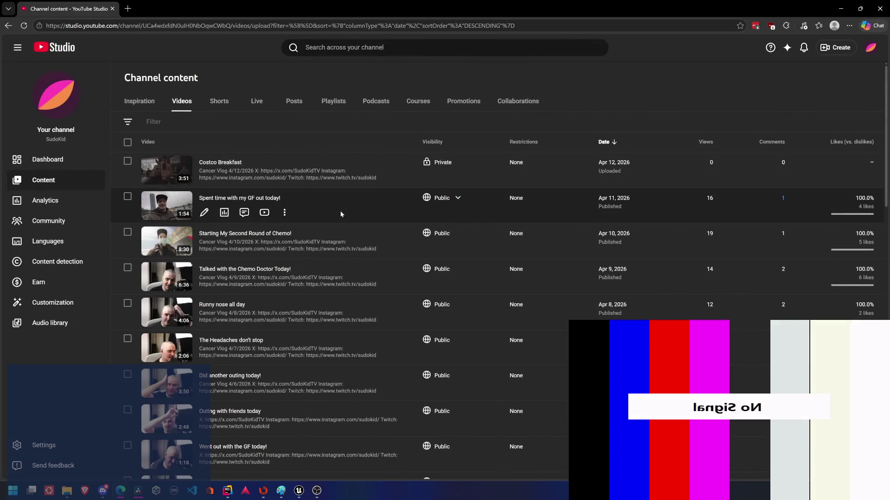
pyautogui.moveTo(219, 163)
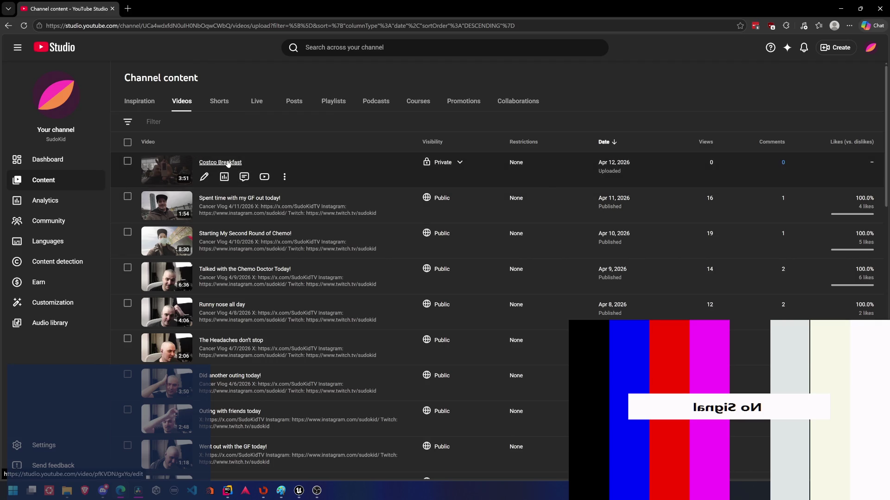
pyautogui.click(227, 162)
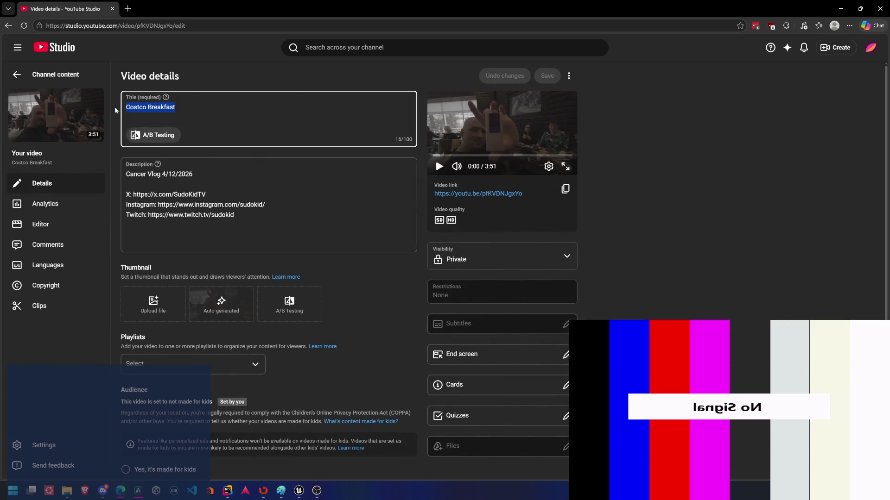
pyautogui.click(161, 194)
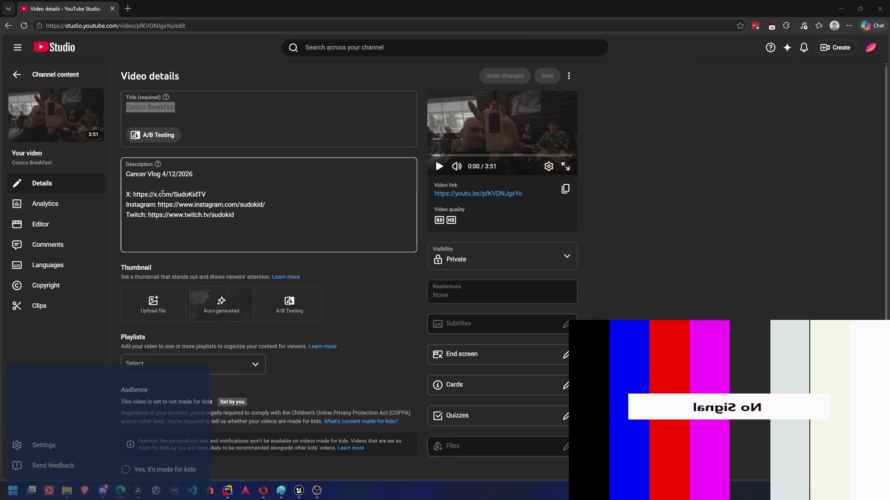
pyautogui.hotkey('ctrl', 'a')
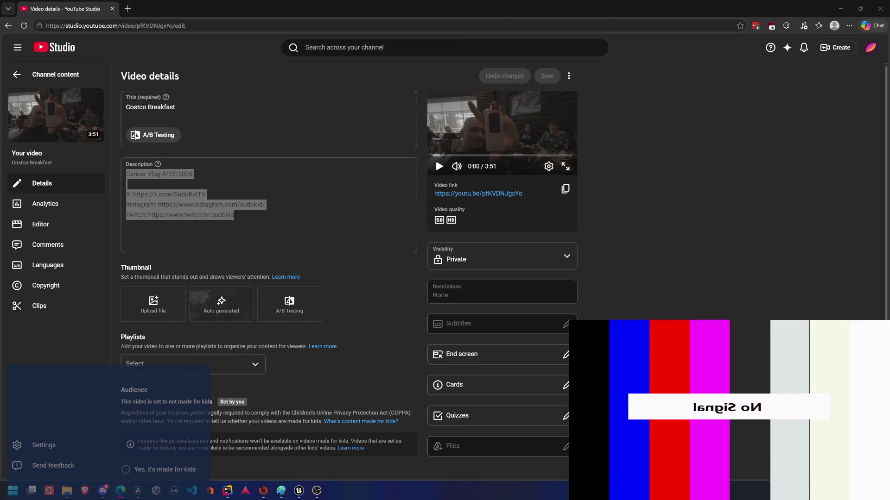
# Retitle the video 'Costco Breakfast and Outing with Friends', then switch to the Instagram window.
pyautogui.click(258, 123)
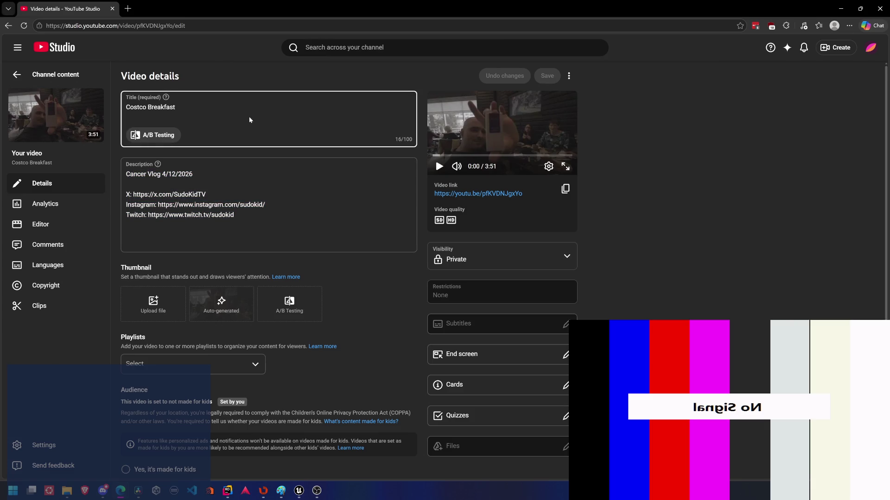
pyautogui.write(' and ')
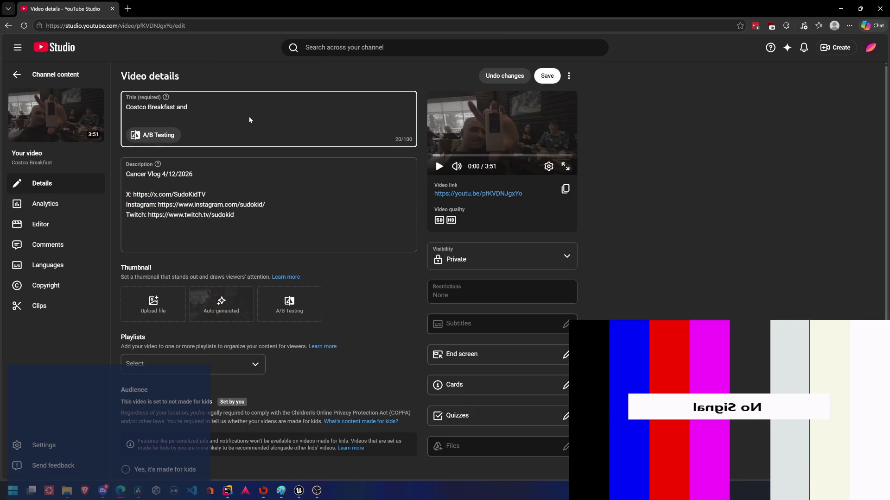
pyautogui.write('Outin')
pyautogui.write('gs')
pyautogui.press('BackSpace')
pyautogui.write('with Friends')
pyautogui.hotkey('ctrl', 'a')
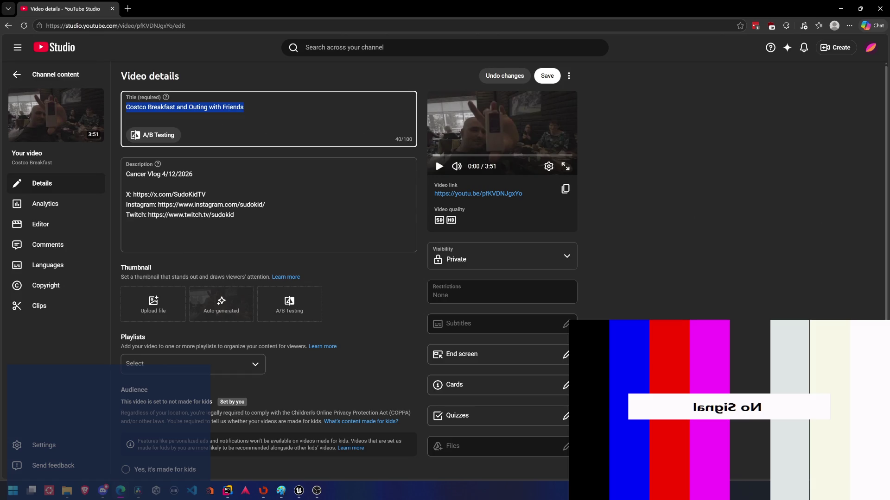
pyautogui.hotkey('alt', 'Tab')
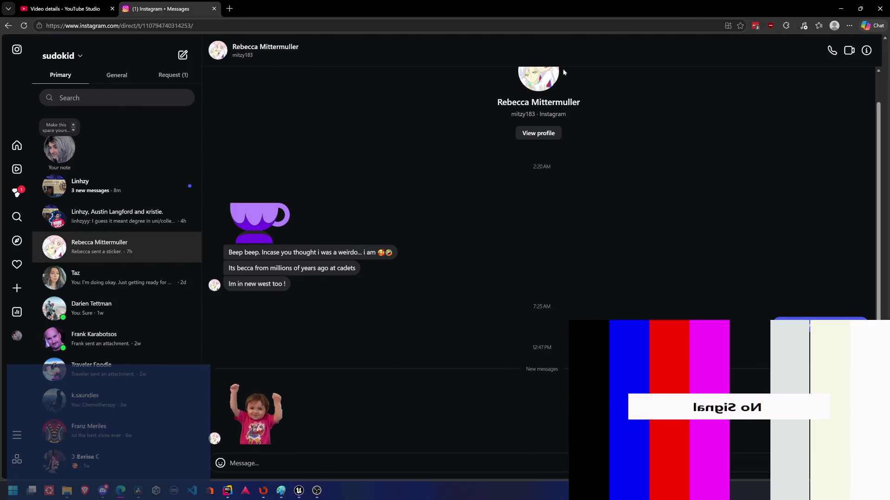
# Start a new Instagram post from the home feed and drag Instagram into its own browser window.
pyautogui.click(17, 145)
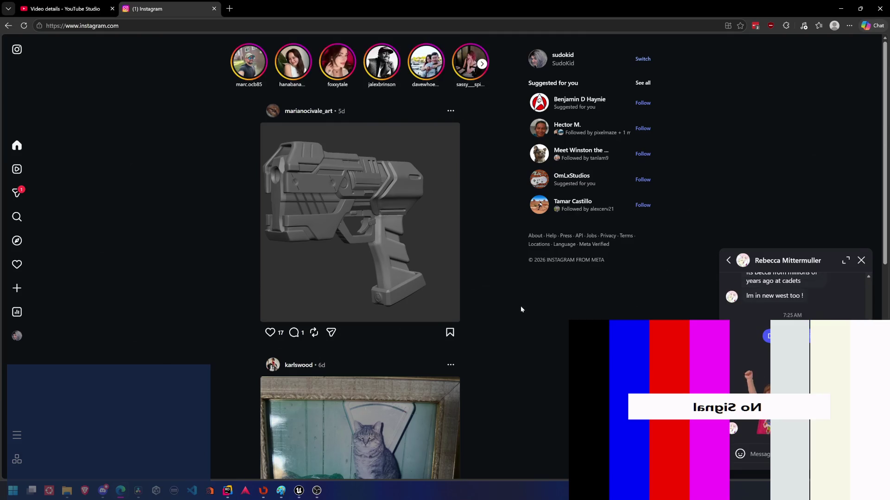
pyautogui.click(861, 260)
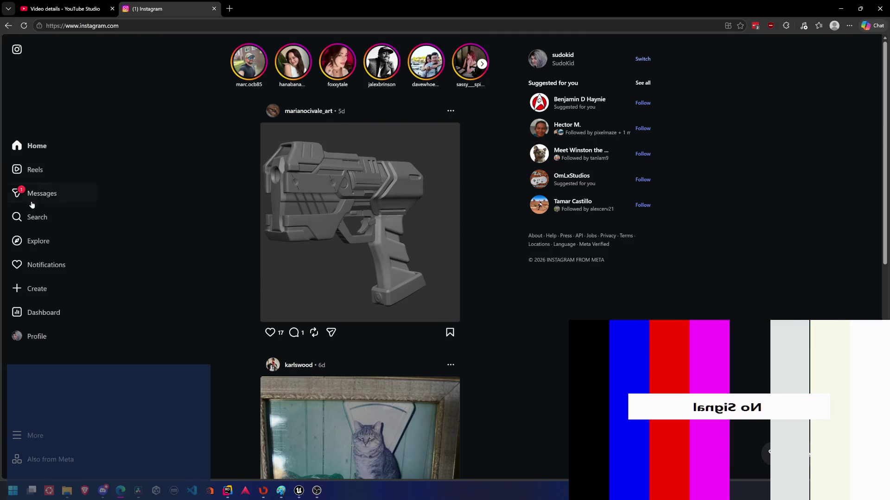
pyautogui.click(25, 291)
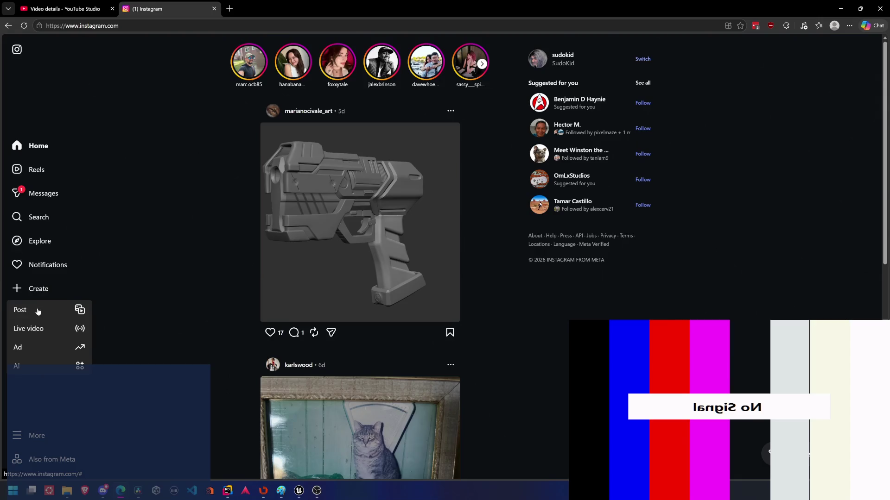
pyautogui.click(35, 310)
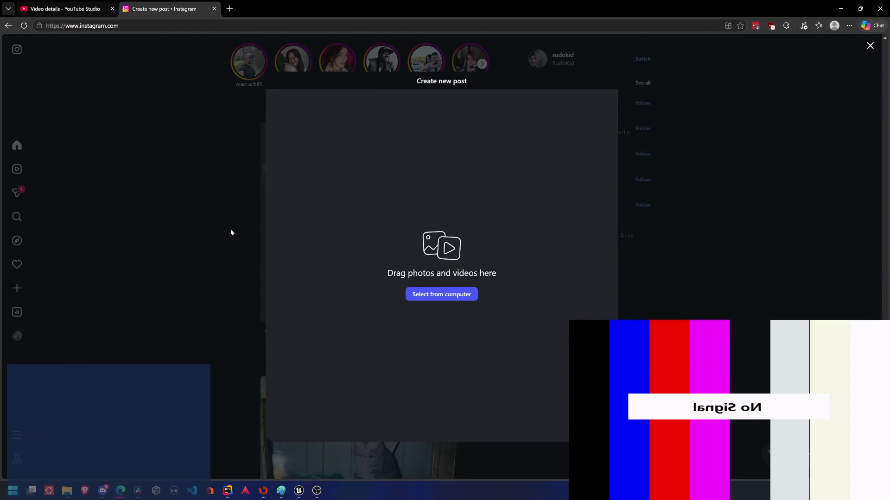
pyautogui.moveTo(173, 13); pyautogui.dragTo(571, 14)
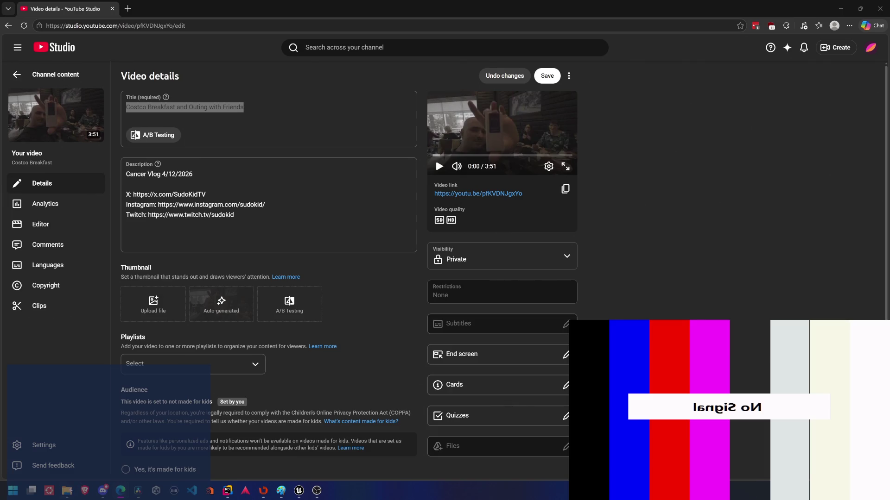
pyautogui.moveTo(68, 491)
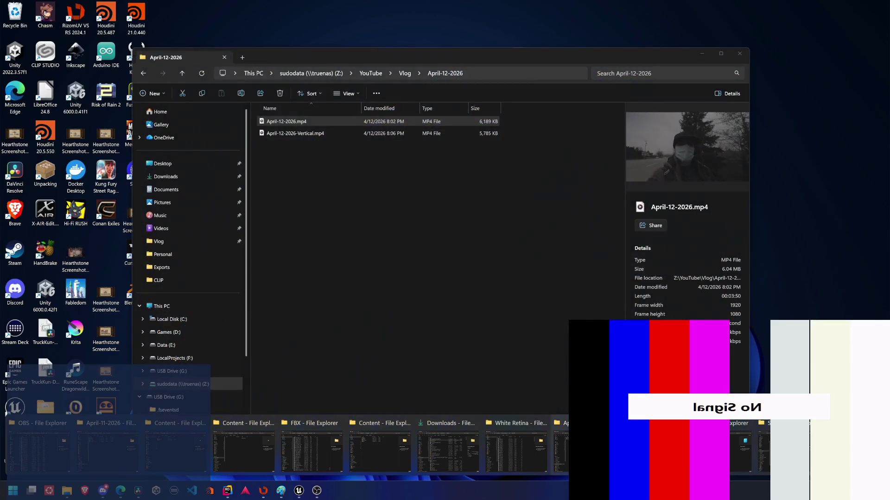
# Check April-12-2026-Vertical.mp4's details in the folder, then return to YouTube Studio.
pyautogui.click(111, 449)
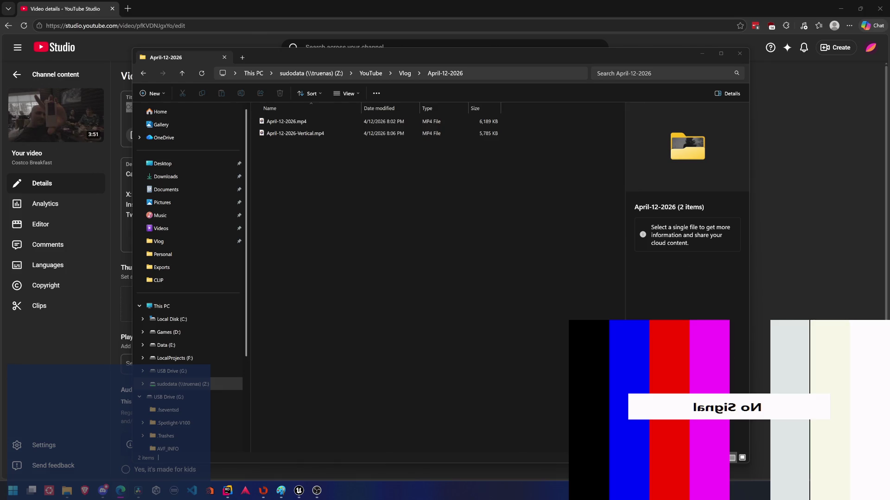
pyautogui.click(298, 132)
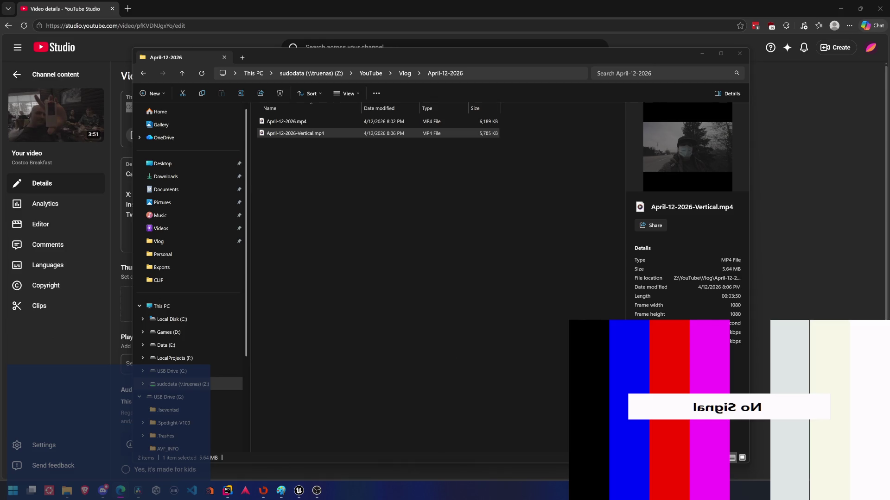
pyautogui.click(274, 5)
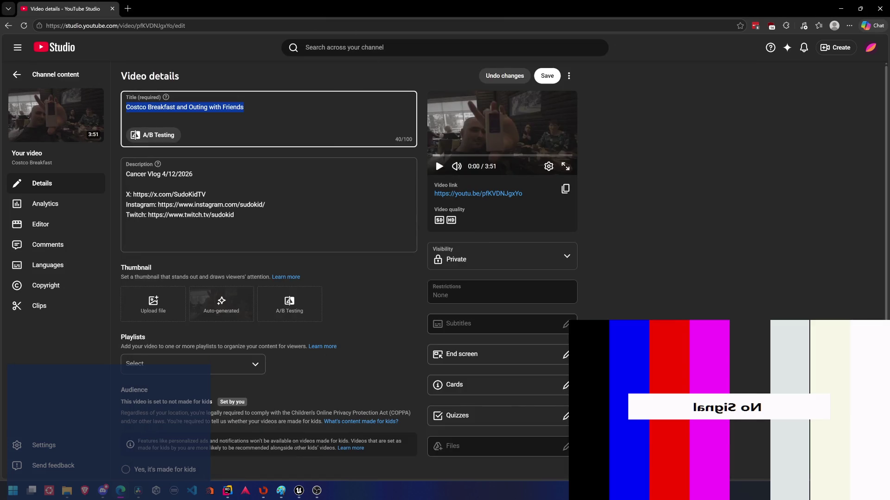
pyautogui.hotkey('alt', 'Tab')
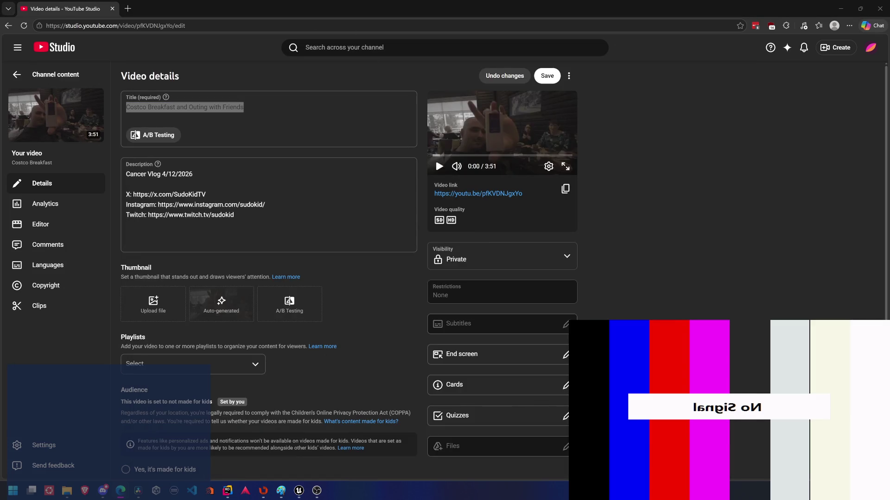
pyautogui.hotkey('alt', 'Tab')
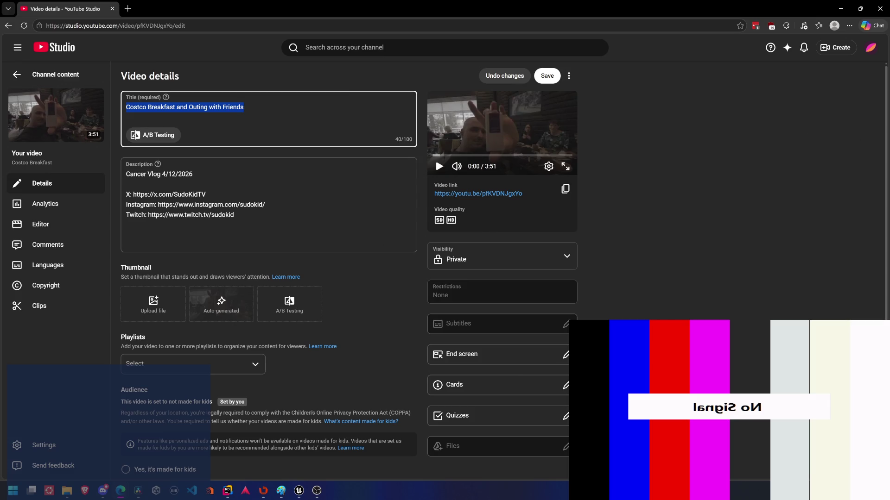
pyautogui.hotkey('alt', 'Tab')
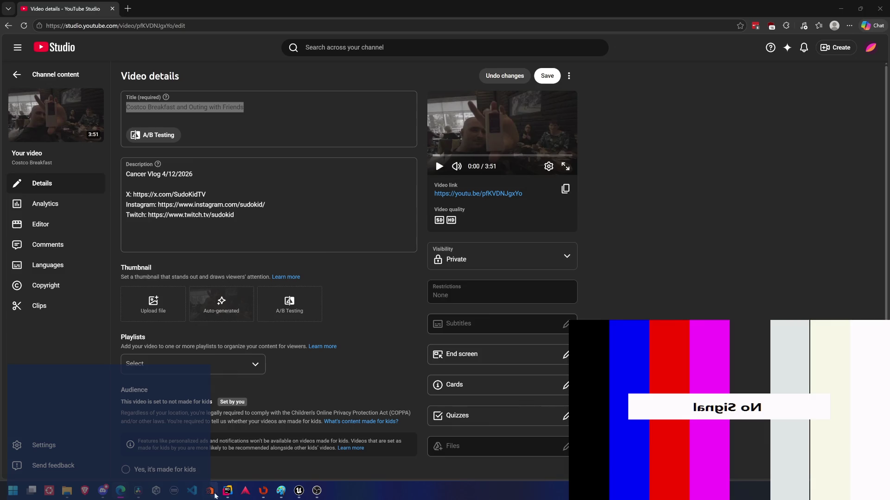
pyautogui.moveTo(137, 491)
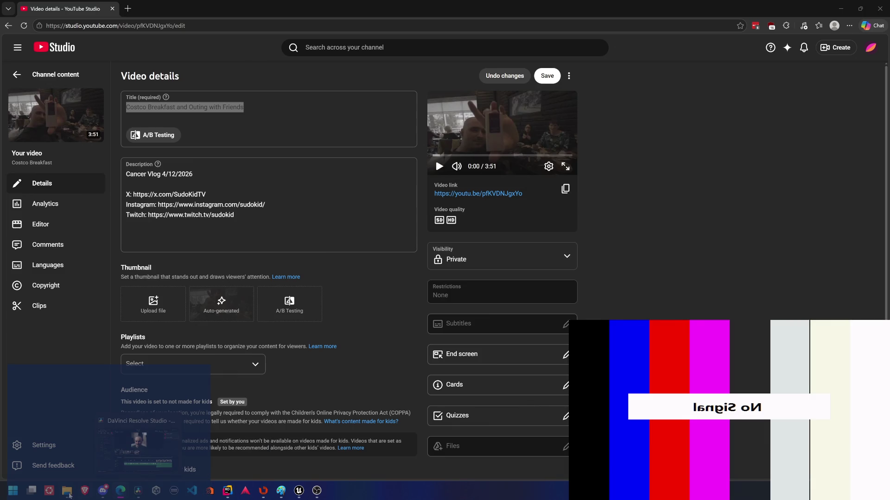
pyautogui.click(274, 440)
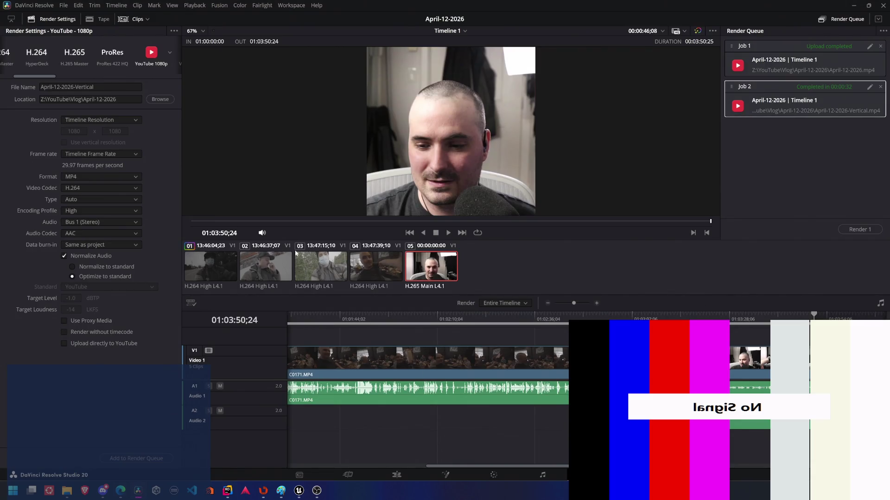
# Set the first timeline clip C0168's Zoom X to 1.8 in the Cut page Inspector.
pyautogui.click(221, 262)
pyautogui.click(338, 363)
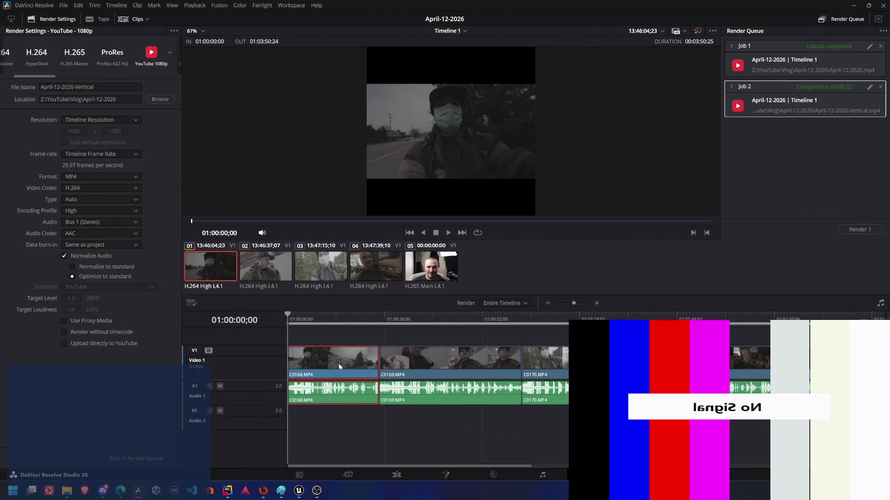
pyautogui.click(355, 473)
pyautogui.click(794, 80)
pyautogui.write('1.8')
pyautogui.press('Return')
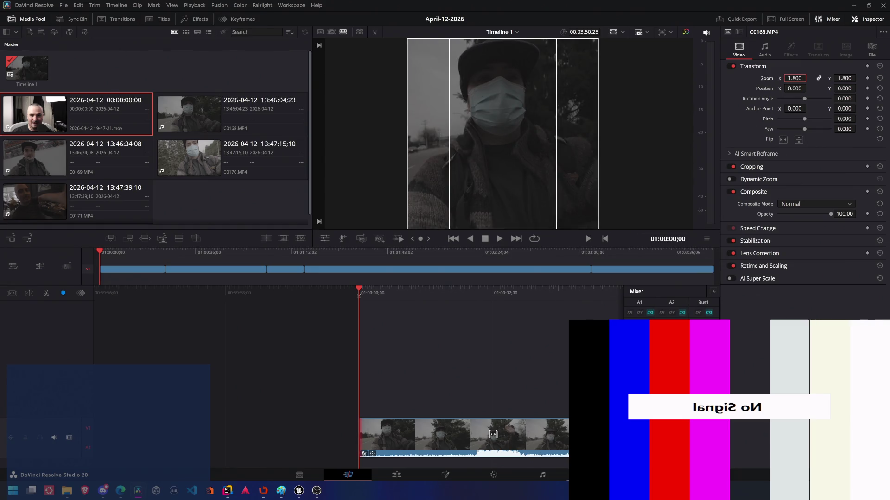
# Queue a third render replacing April-12-2026-Vertical.mp4 and start it from the Deliver page.
pyautogui.click(590, 475)
pyautogui.click(785, 160)
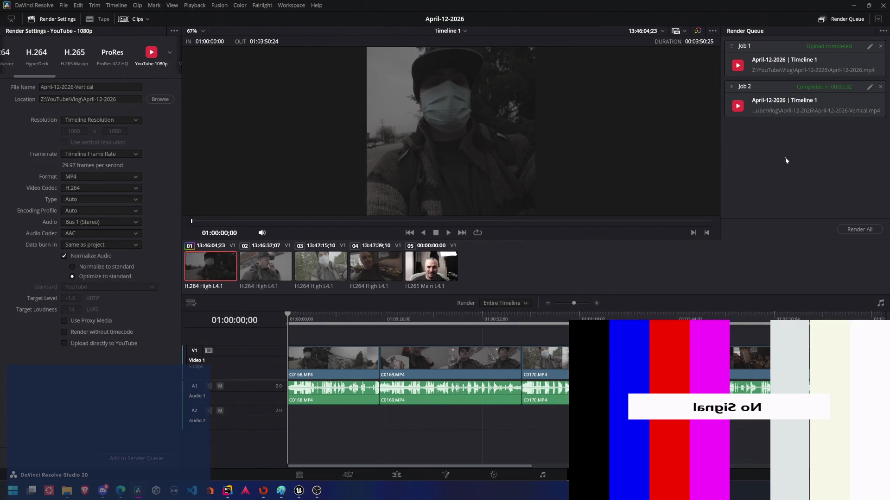
pyautogui.click(136, 459)
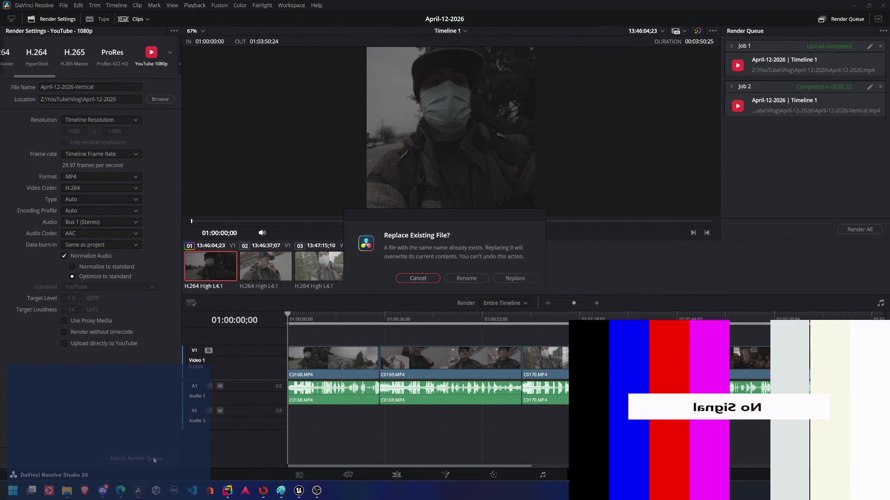
pyautogui.click(515, 278)
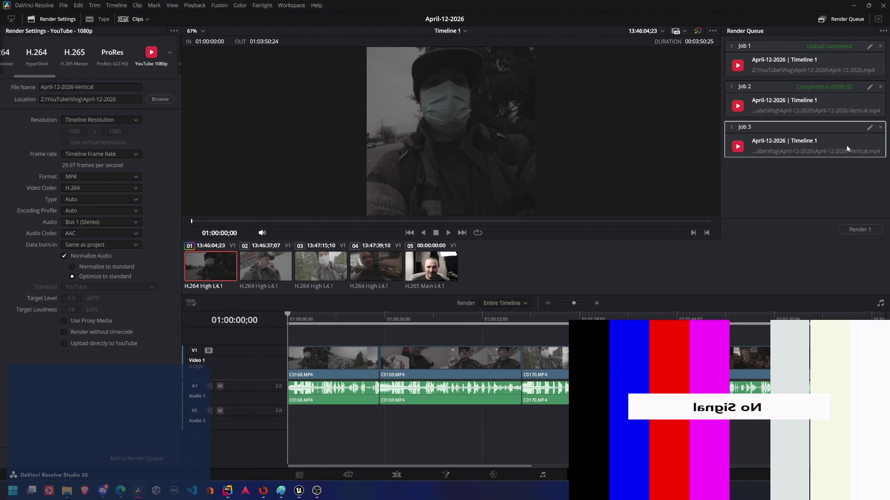
pyautogui.click(864, 228)
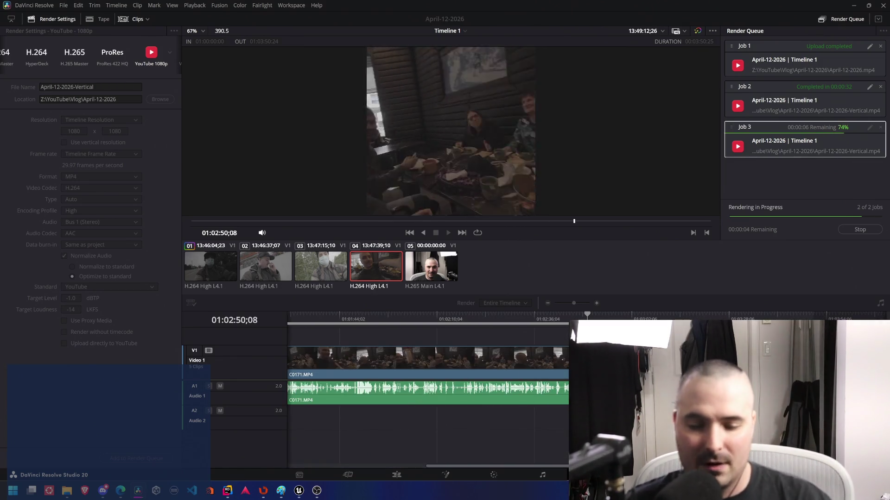
# Close the OBS window and preview the open File Explorer windows while the render runs.
pyautogui.hotkey('alt', 'Tab')
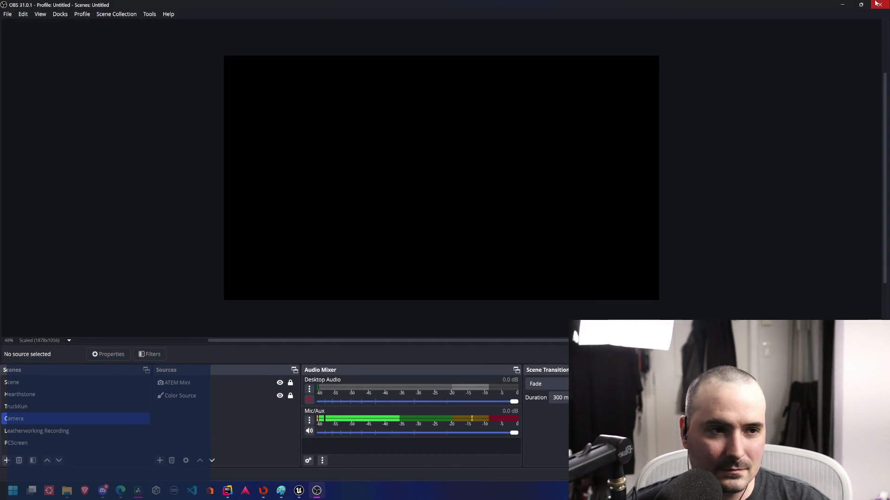
pyautogui.click(877, 4)
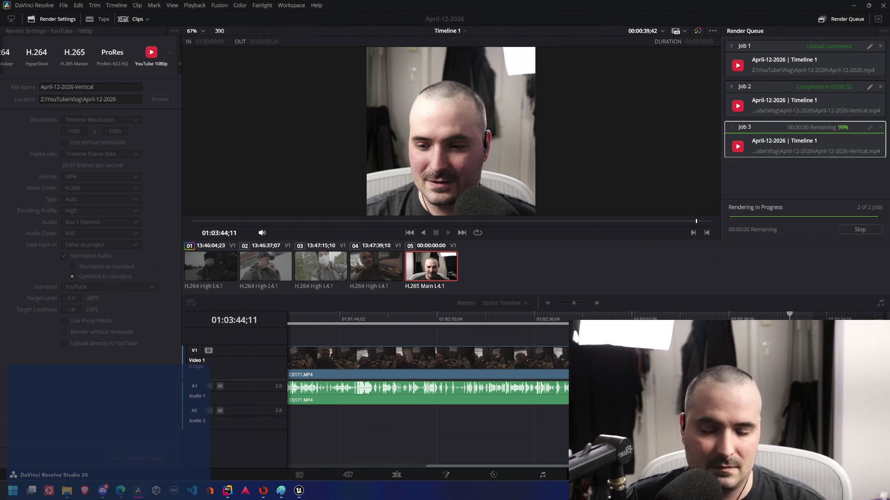
pyautogui.click(67, 491)
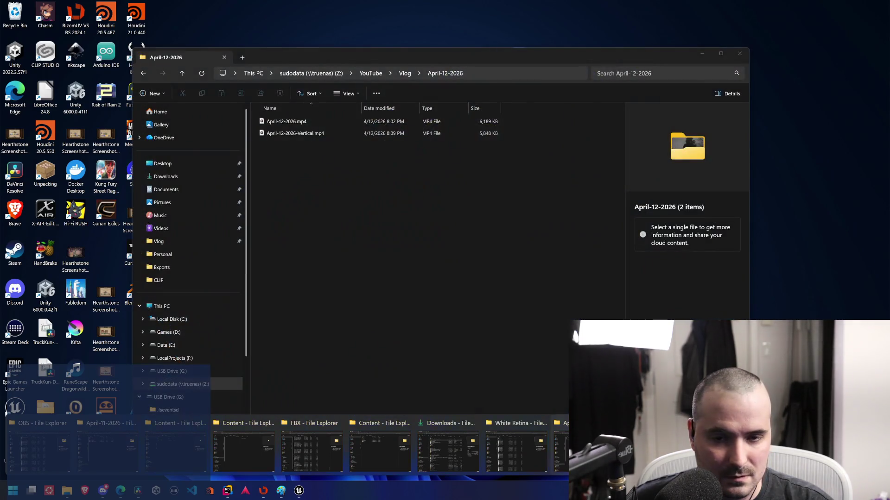
# Refresh the April-12-2026 folder, check the re-rendered Vertical MP4's size, and return to YouTube Studio.
pyautogui.click(105, 445)
pyautogui.click(202, 73)
pyautogui.click(320, 134)
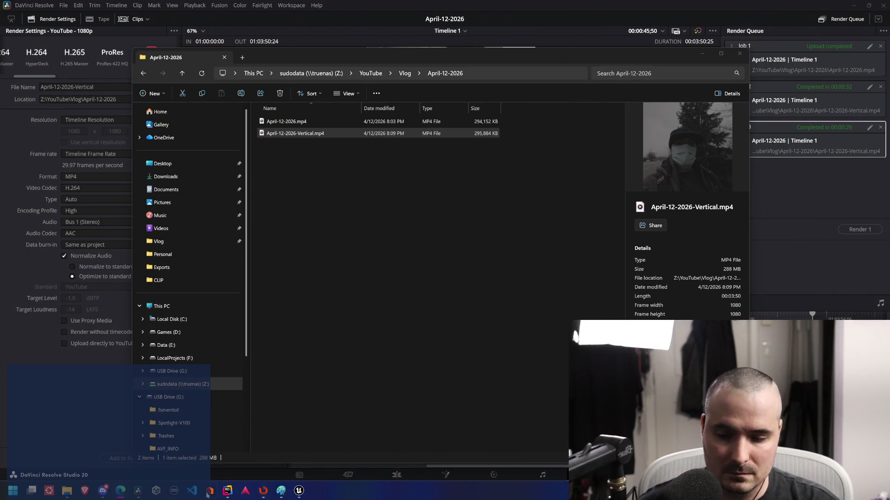
pyautogui.moveTo(121, 491)
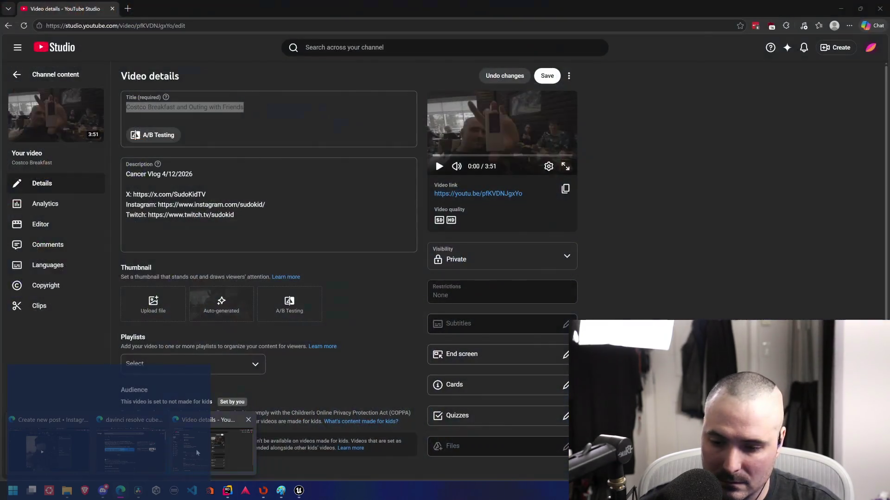
pyautogui.click(196, 452)
# Select the video description, then recheck the vertical MP4's details in the April-12-2026 folder.
pyautogui.moveTo(262, 214); pyautogui.dragTo(138, 178)
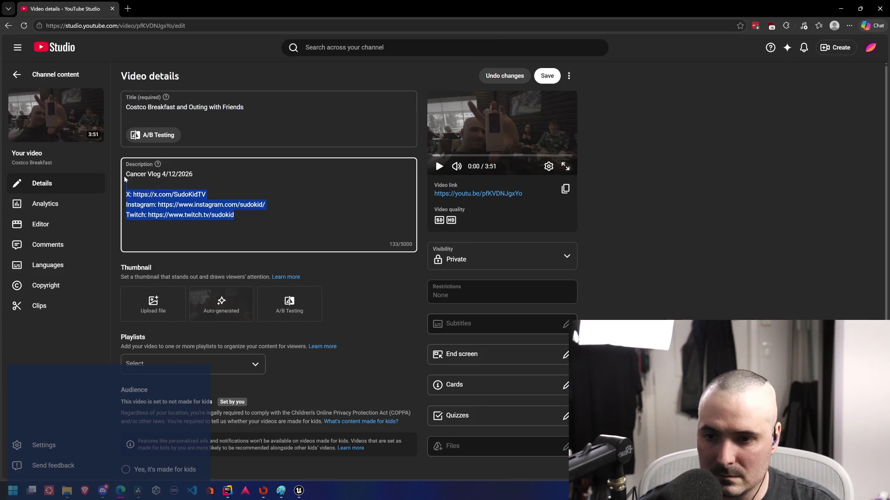
pyautogui.hotkey('alt', 'Tab')
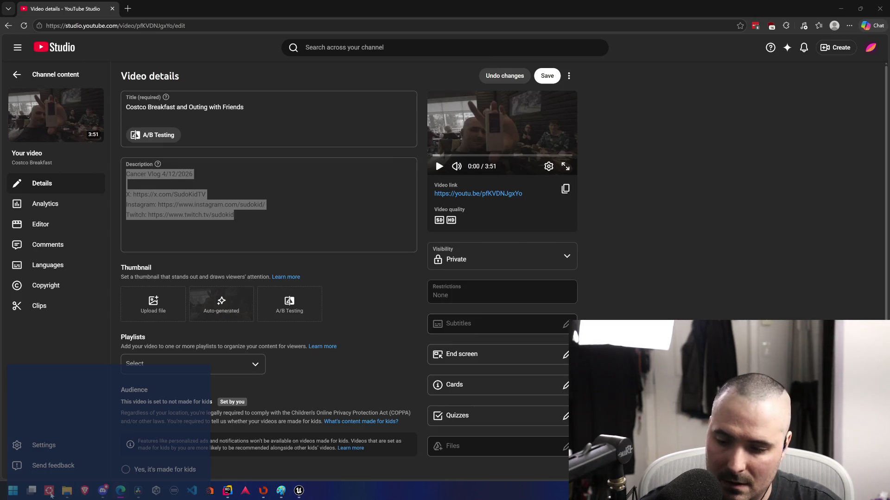
pyautogui.moveTo(67, 491)
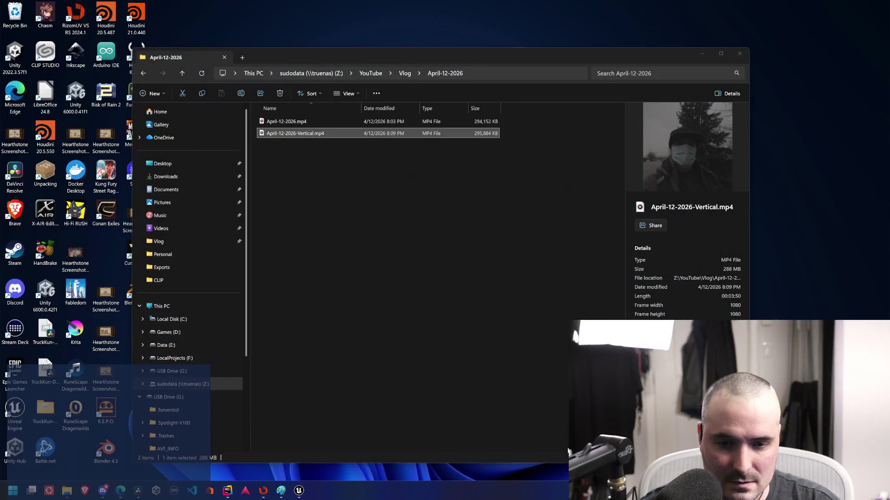
pyautogui.click(590, 445)
pyautogui.click(303, 137)
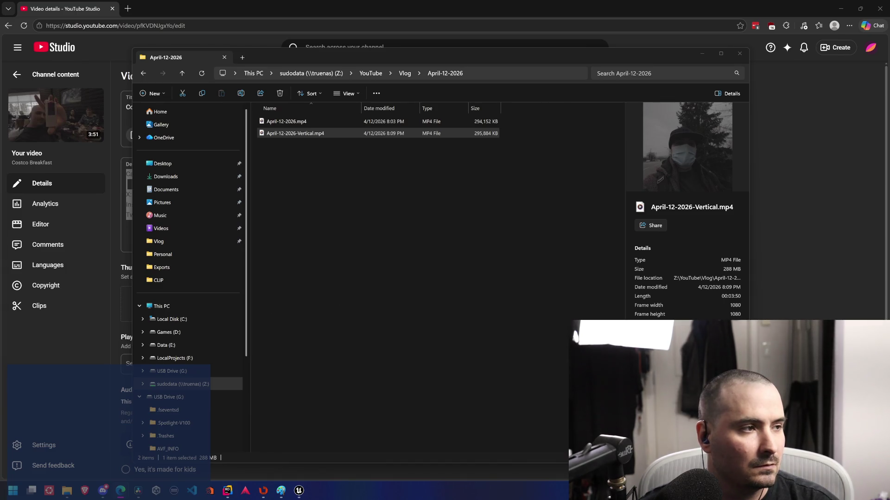
# Return to YouTube Studio and select the whole video title for editing.
pyautogui.hotkey('alt', 'Tab')
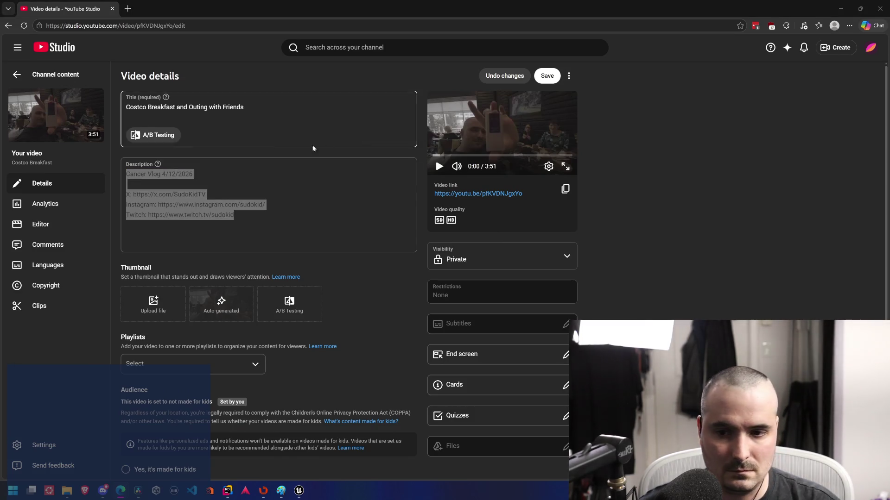
pyautogui.moveTo(265, 106); pyautogui.dragTo(108, 98)
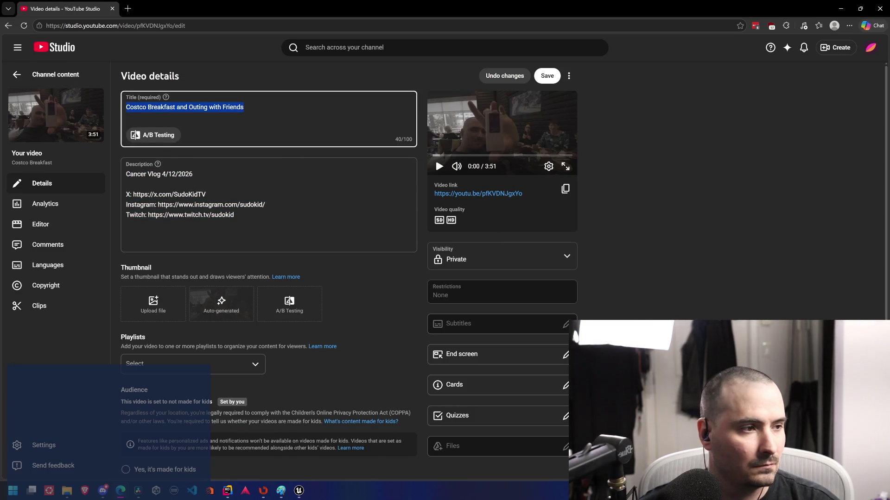
pyautogui.hotkey('alt', 'Tab')
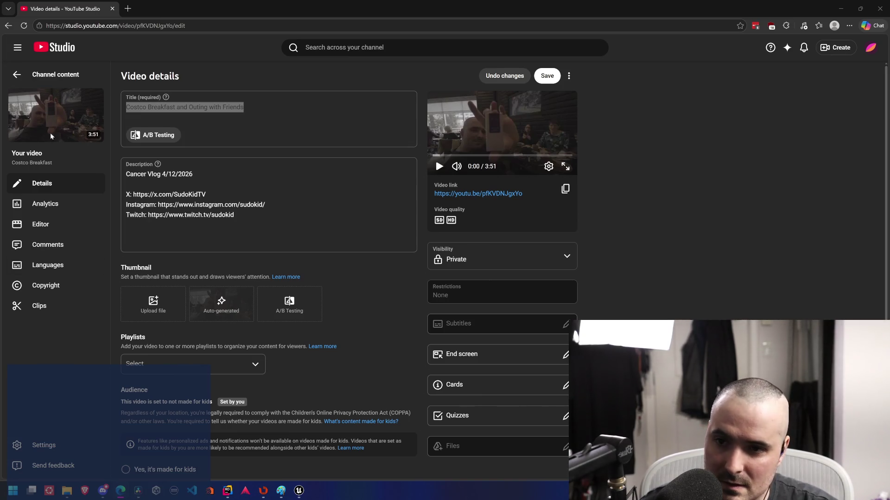
# Add the video to the Living with Brain Cancer playlist.
pyautogui.click(211, 372)
pyautogui.click(186, 309)
pyautogui.click(270, 448)
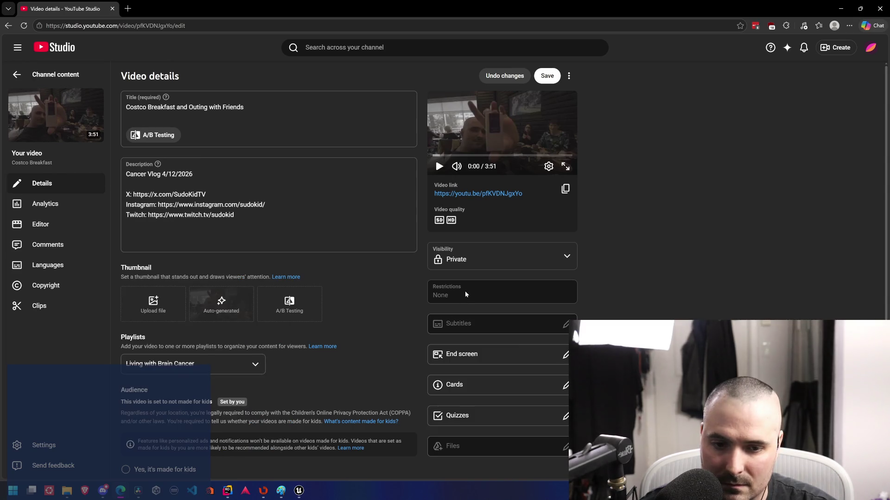
# Set visibility to Public, save the video details, and minimize the browser.
pyautogui.click(487, 259)
pyautogui.click(462, 330)
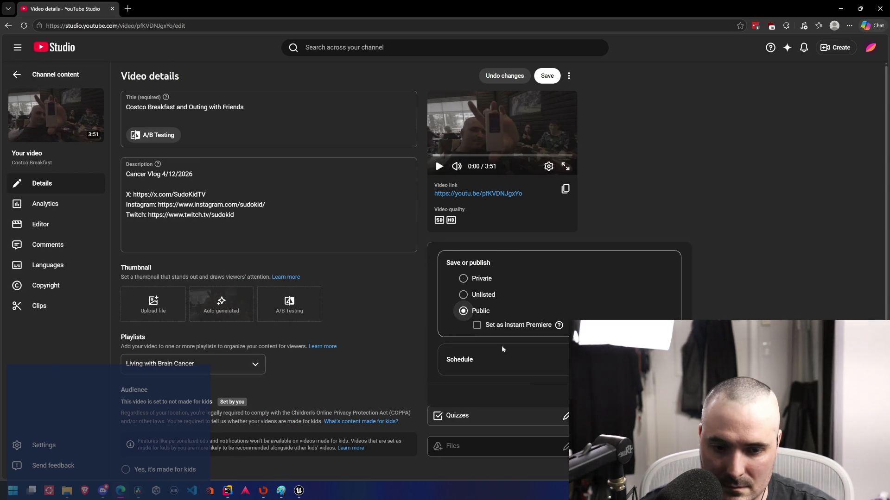
pyautogui.press('Escape')
pyautogui.scroll(-1, 504, 284)
pyautogui.scroll(-1, 504, 284)
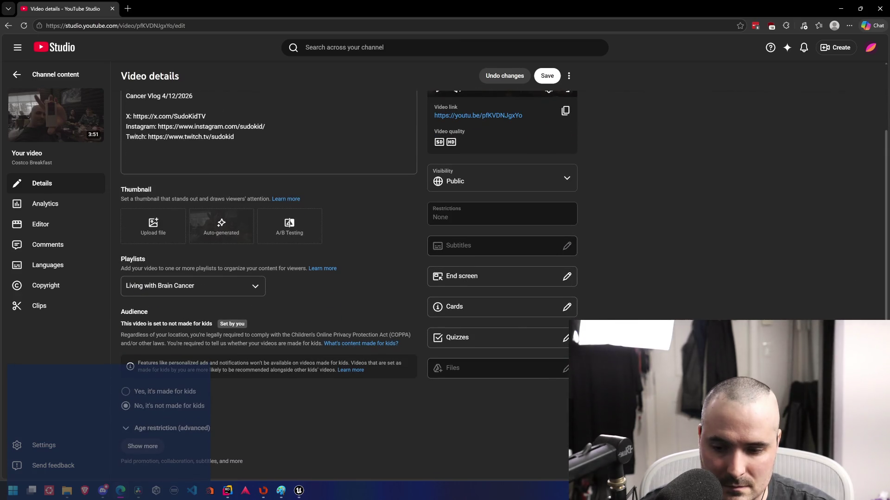
pyautogui.scroll(2, 504, 284)
pyautogui.scroll(-1, 675, 317)
pyautogui.scroll(1, 601, 160)
pyautogui.click(547, 76)
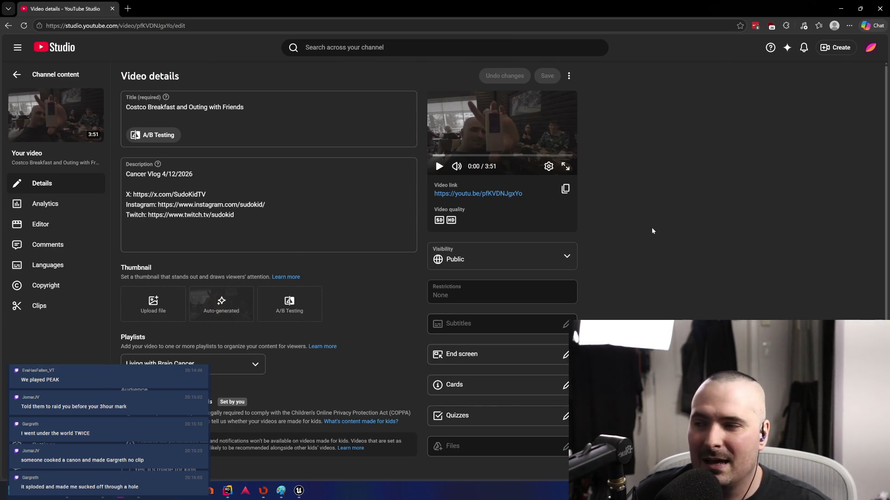
pyautogui.click(840, 5)
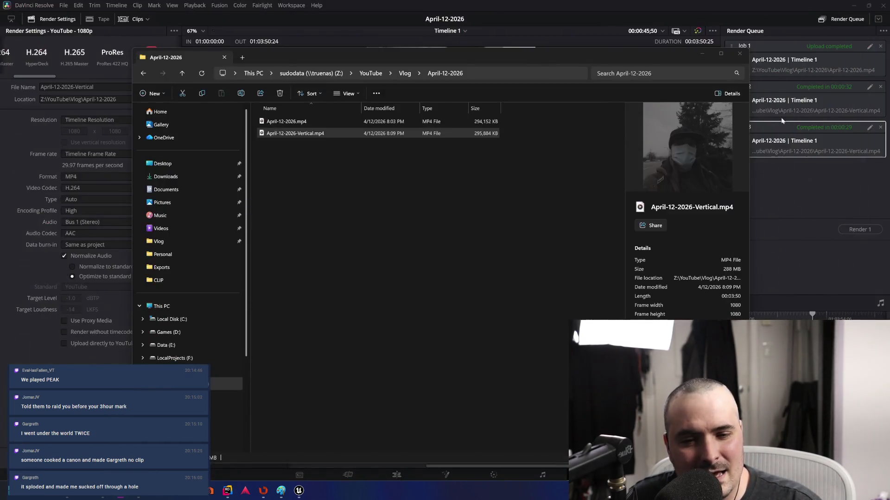
# Close DaVinci Resolve and clear the file selection in the vlog folder.
pyautogui.click(797, 198)
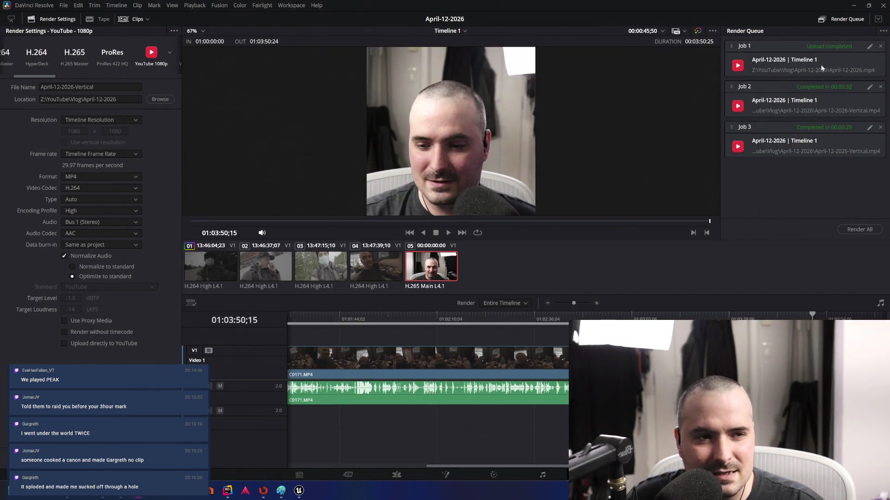
pyautogui.click(881, 6)
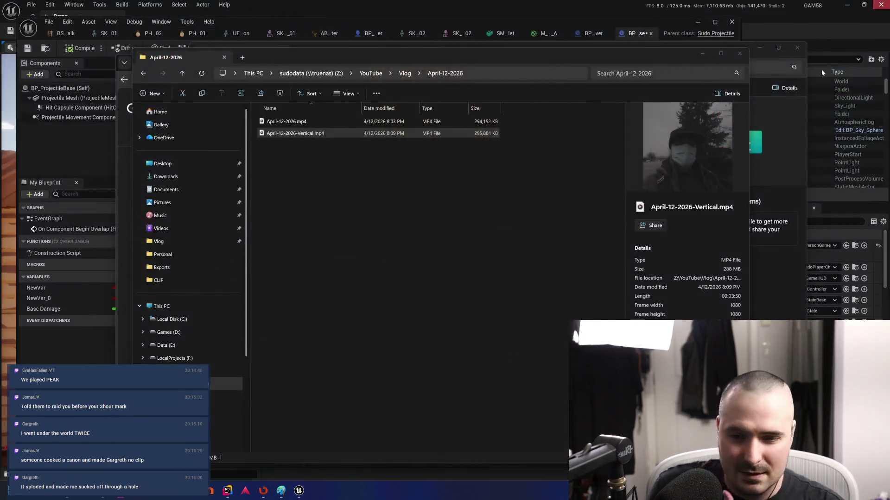
pyautogui.click(520, 235)
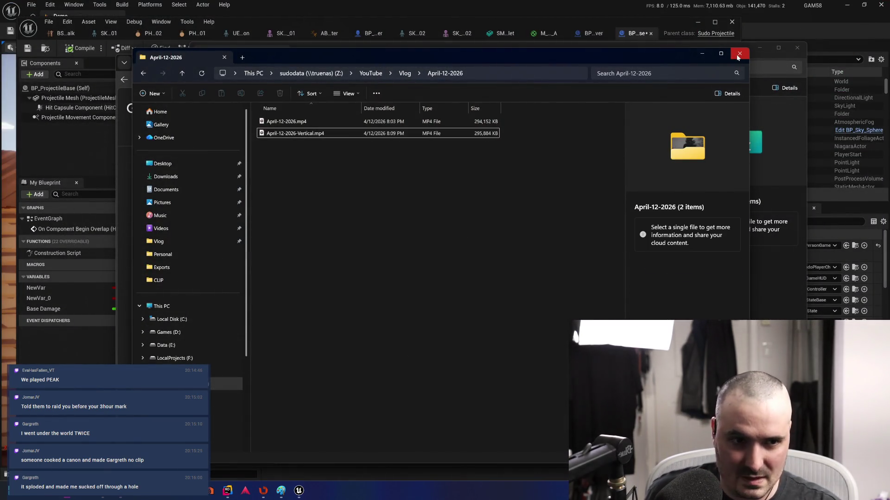
# Minimize the April-12-2026 and Downloads folder windows and the browser.
pyautogui.click(702, 54)
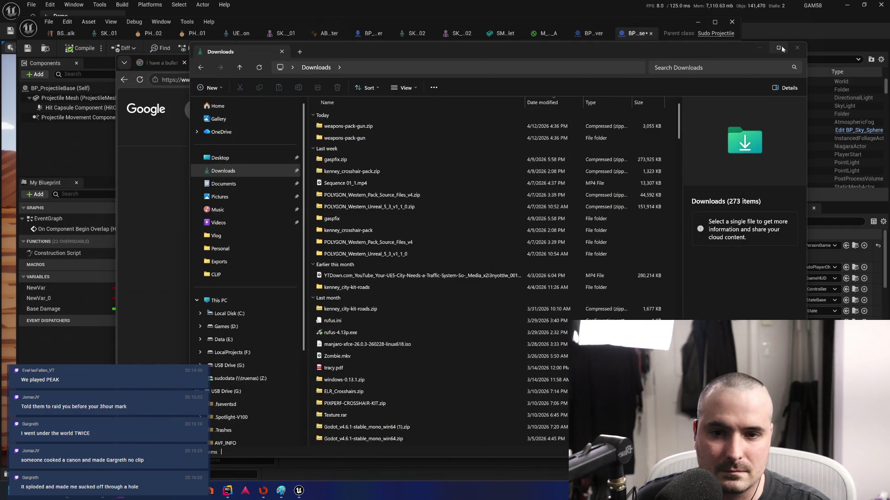
pyautogui.click(758, 46)
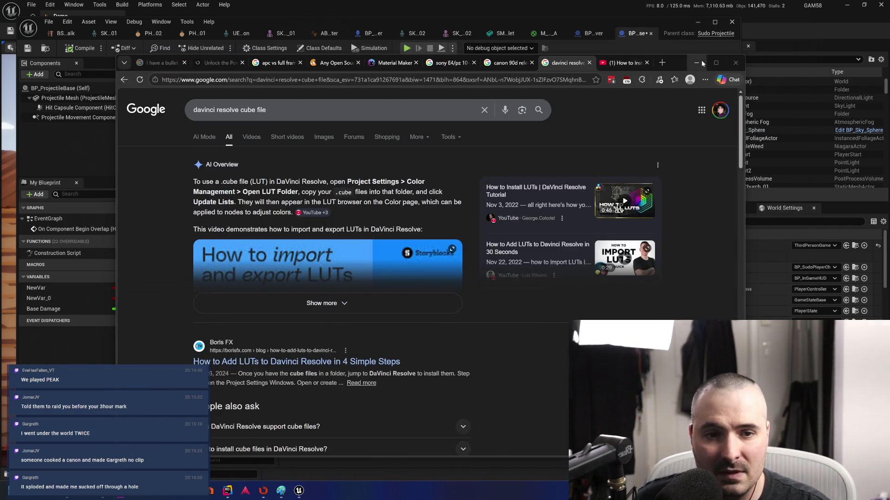
pyautogui.click(696, 63)
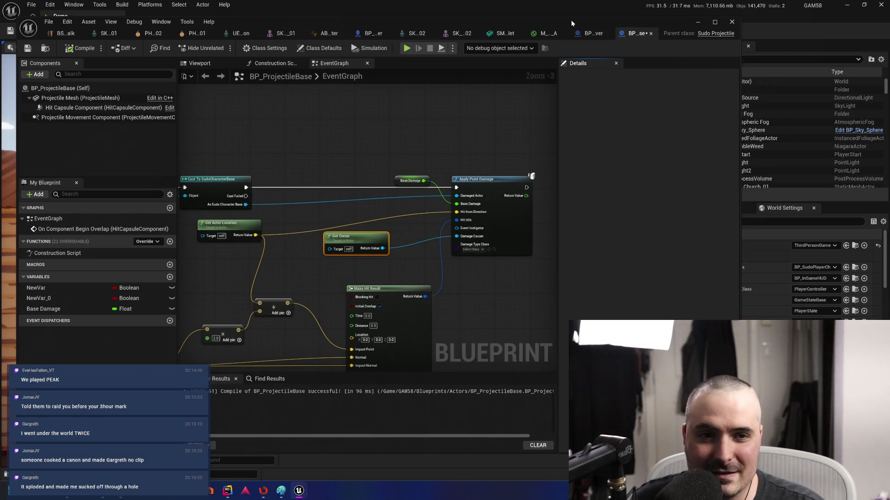
pyautogui.moveTo(571, 20); pyautogui.dragTo(580, 11)
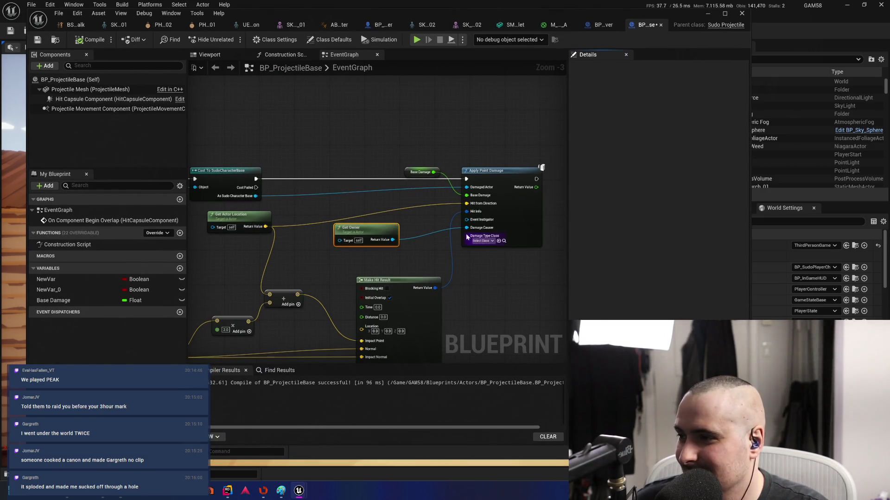
pyautogui.scroll(-1, 430, 113)
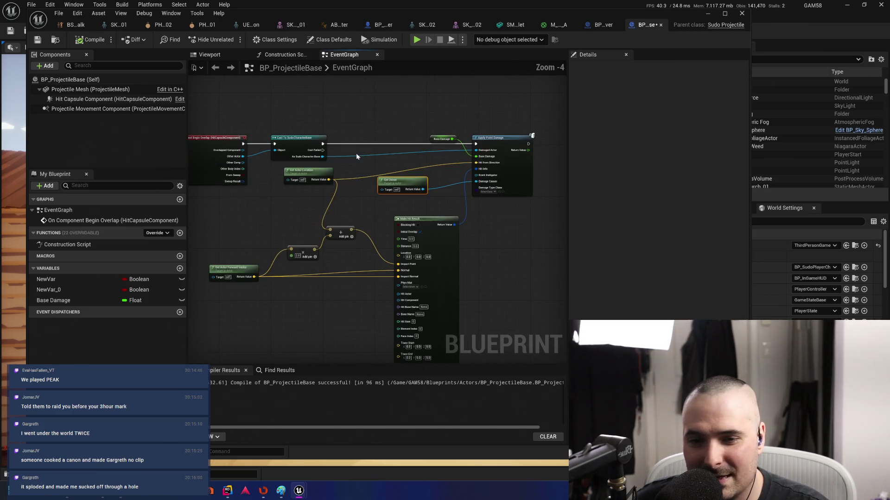
pyautogui.moveTo(456, 135); pyautogui.dragTo(392, 184)
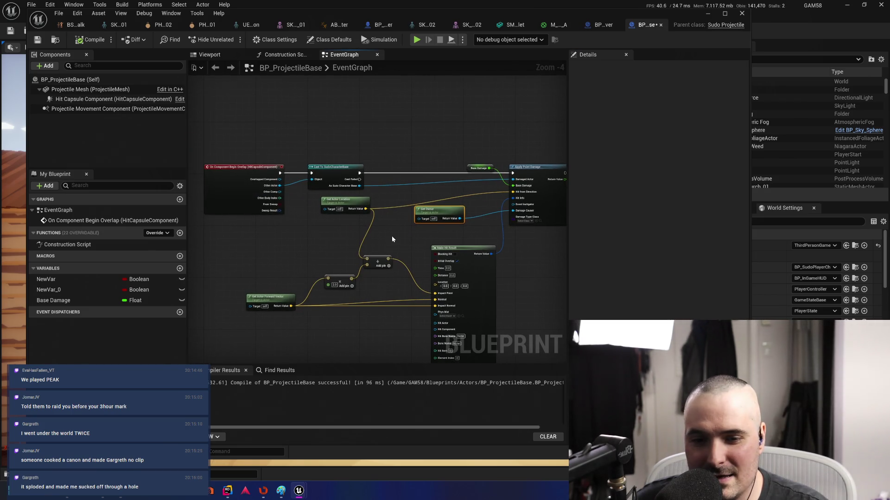
pyautogui.scroll(1, 391, 236)
pyautogui.moveTo(376, 270); pyautogui.dragTo(404, 260)
pyautogui.moveTo(322, 293); pyautogui.dragTo(339, 263)
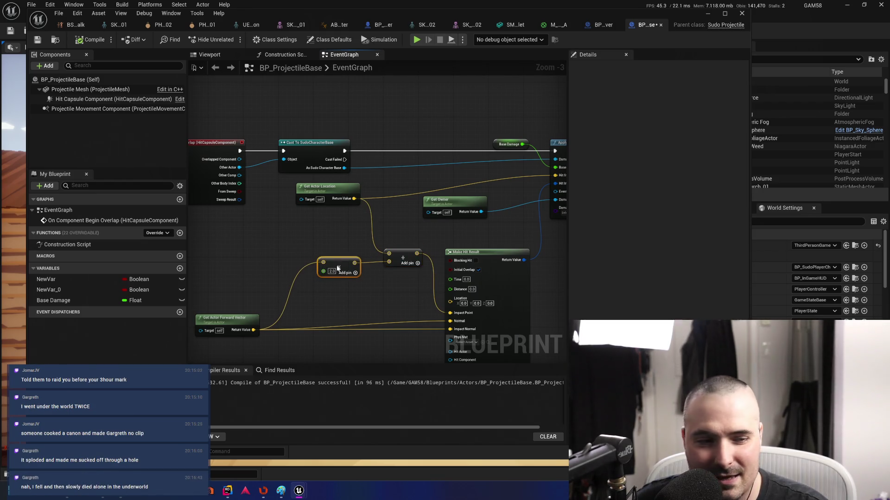
pyautogui.moveTo(234, 322); pyautogui.dragTo(238, 315)
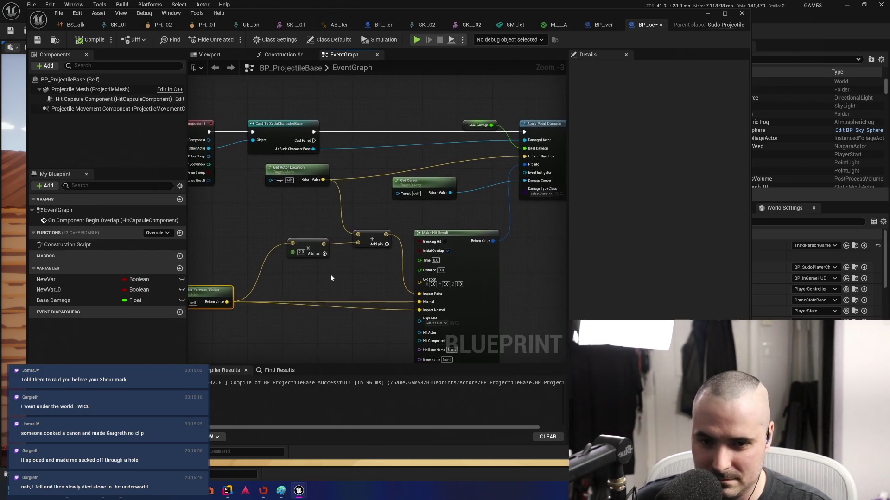
pyautogui.scroll(-2, 330, 275)
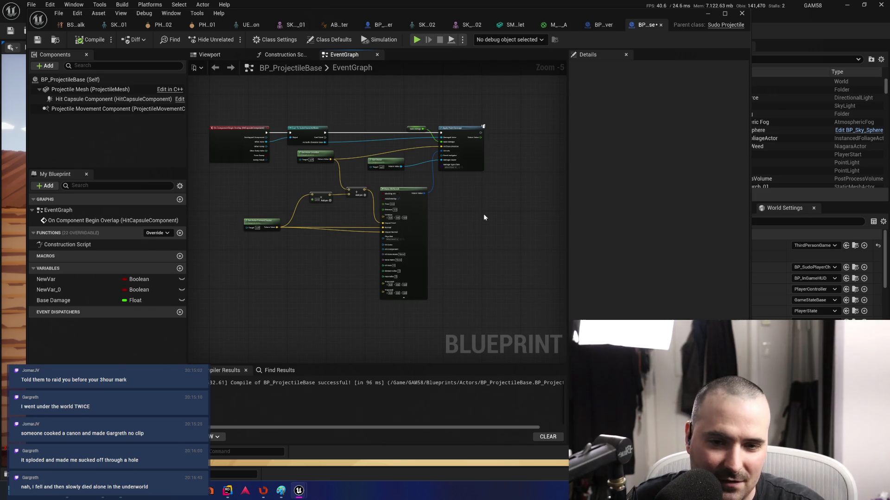
pyautogui.moveTo(462, 225); pyautogui.dragTo(488, 269)
pyautogui.scroll(3, 267, 181)
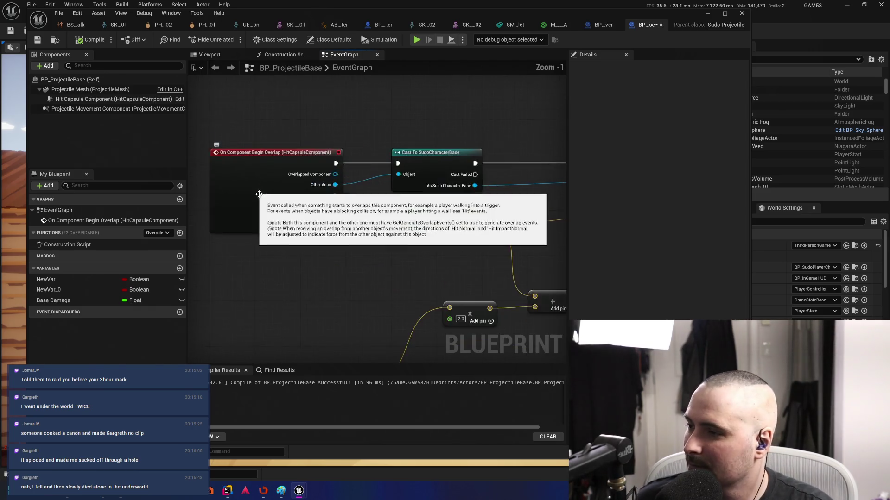
pyautogui.scroll(2, 268, 182)
pyautogui.scroll(-2, 281, 263)
pyautogui.scroll(-2, 415, 267)
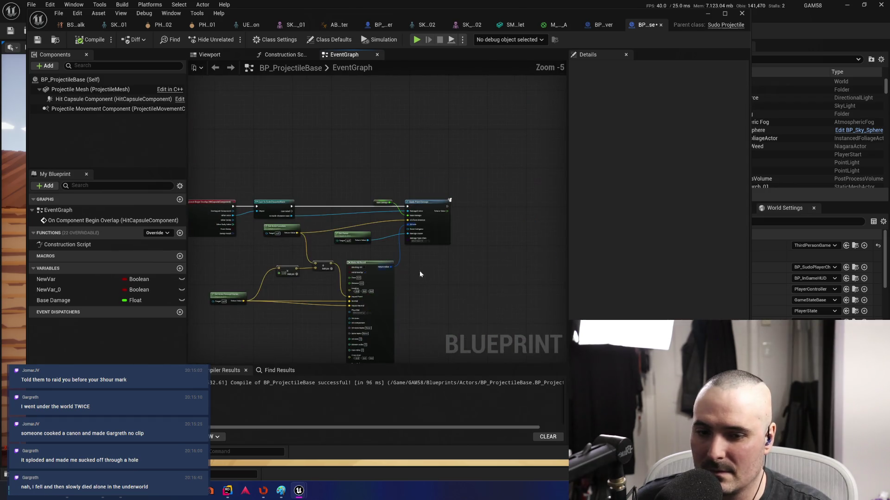
pyautogui.scroll(-1, 412, 250)
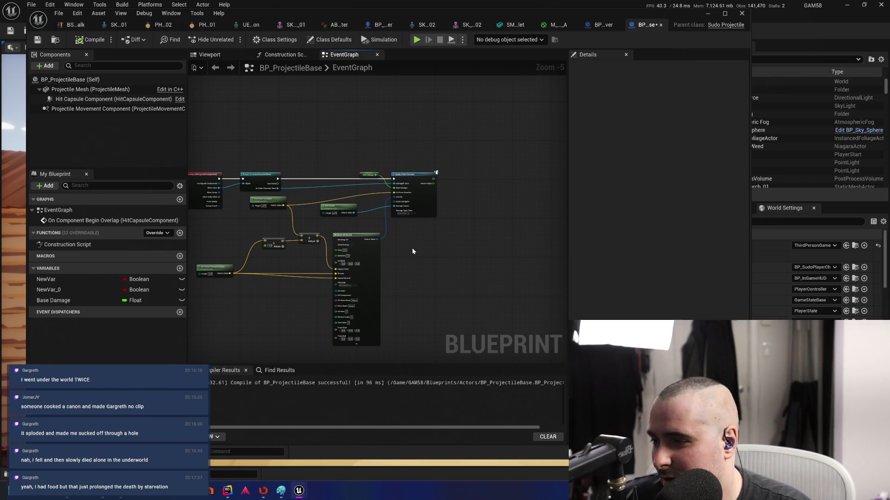
pyautogui.moveTo(405, 284); pyautogui.dragTo(428, 301)
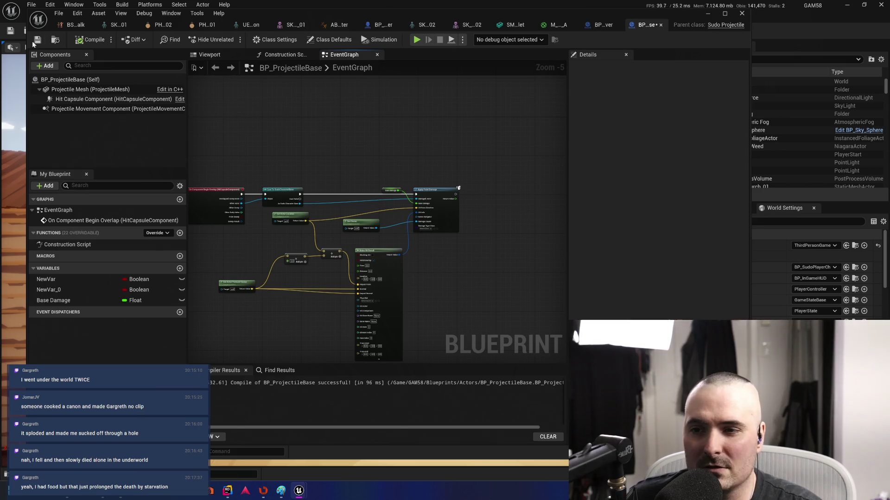
# Close the projectile Blueprint editor and start a playtest of the western town level.
pyautogui.click(706, 14)
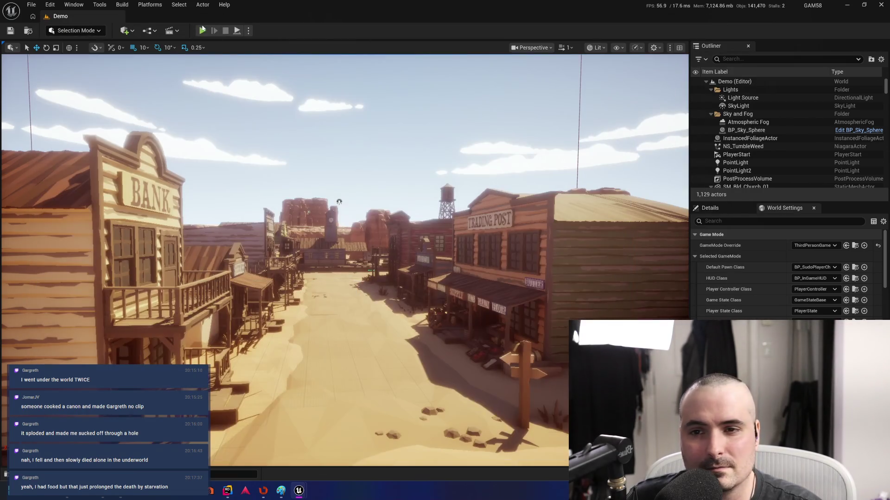
pyautogui.hotkey('alt', 'p')
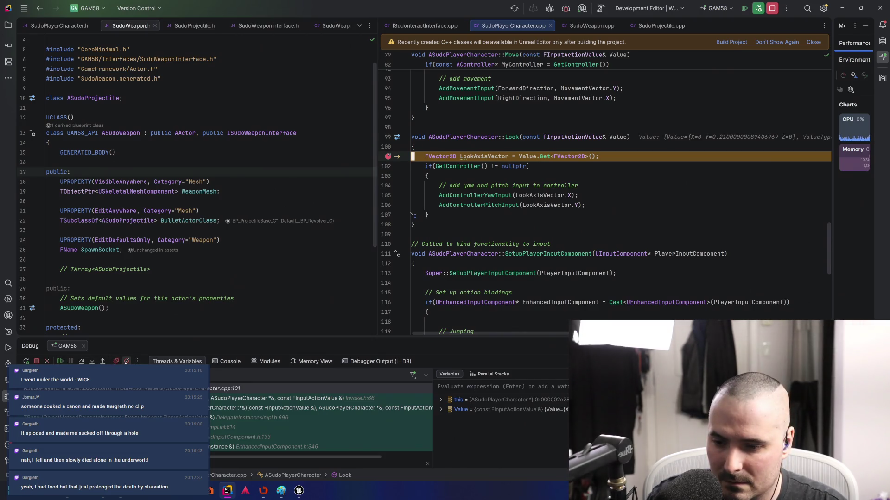
# Resume execution past the Look() breakpoint in Rider and take control of the running game view.
pyautogui.click(60, 361)
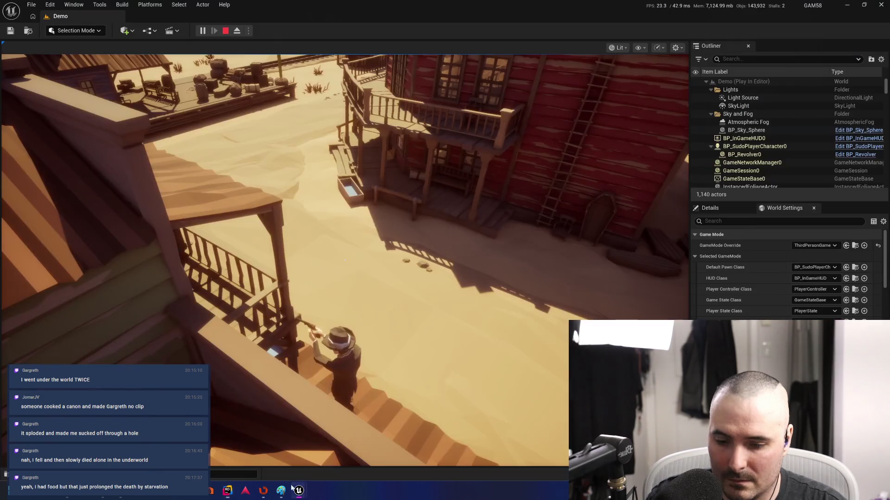
pyautogui.click(299, 491)
pyautogui.click(340, 278)
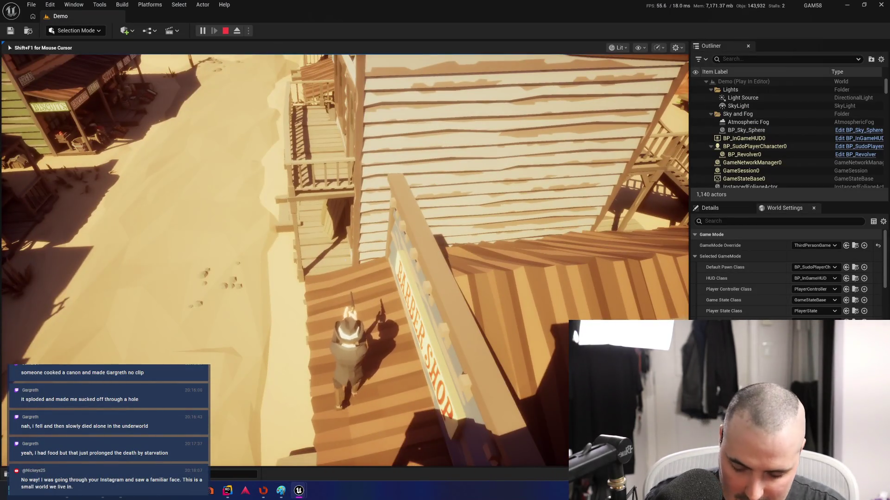
# Walk the cowboy down the stairs, past the Sheriff and Ammunition buildings, and onto the wooden boardwalk.
pyautogui.press('w')
pyautogui.press('w')
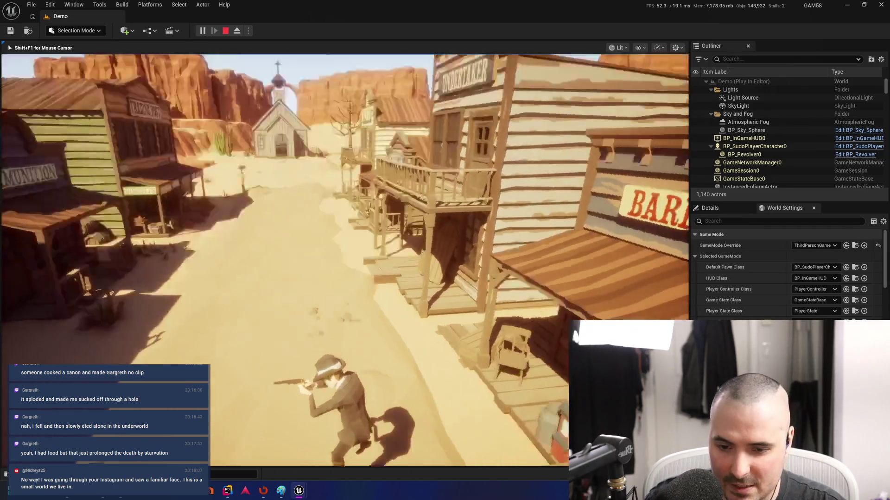
pyautogui.press('w')
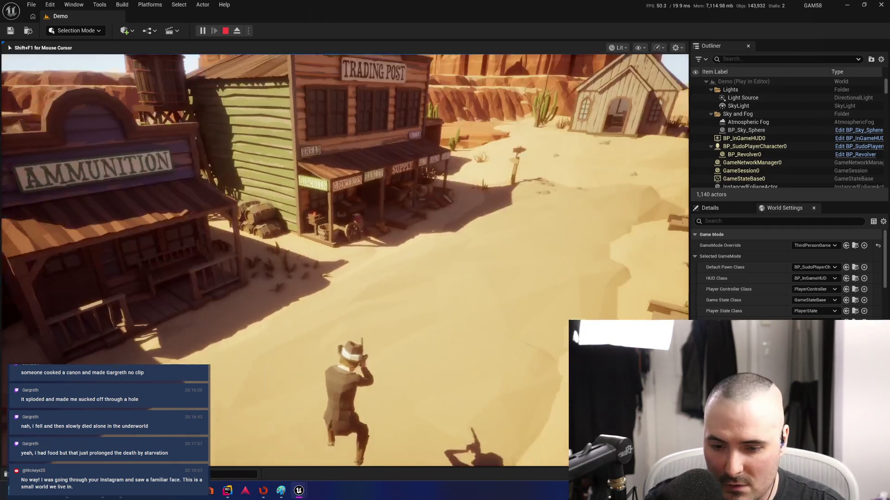
pyautogui.press('w')
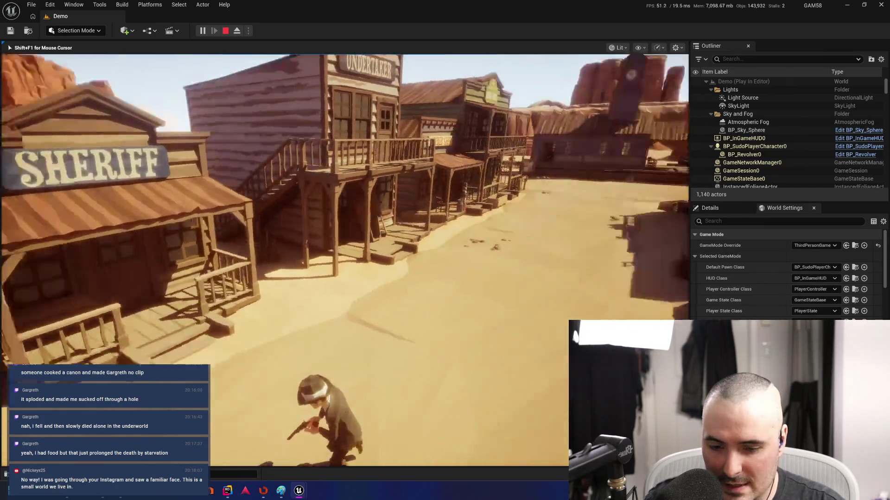
pyautogui.press('w')
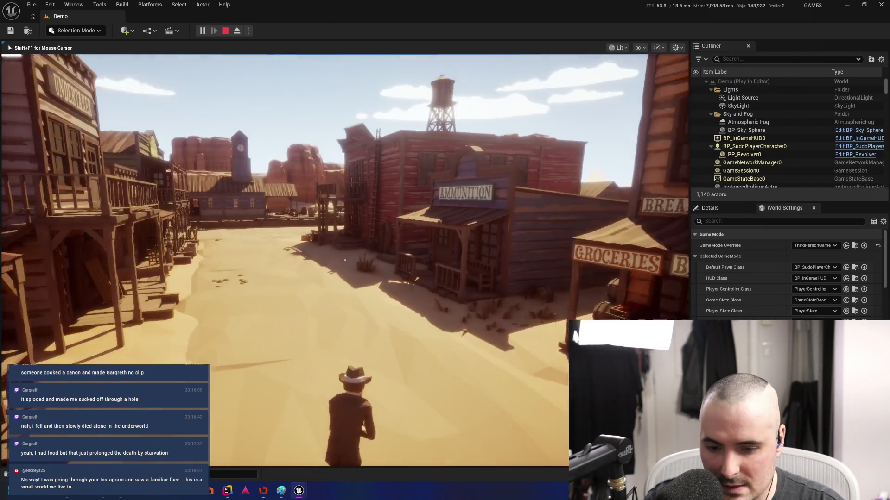
pyautogui.press('w')
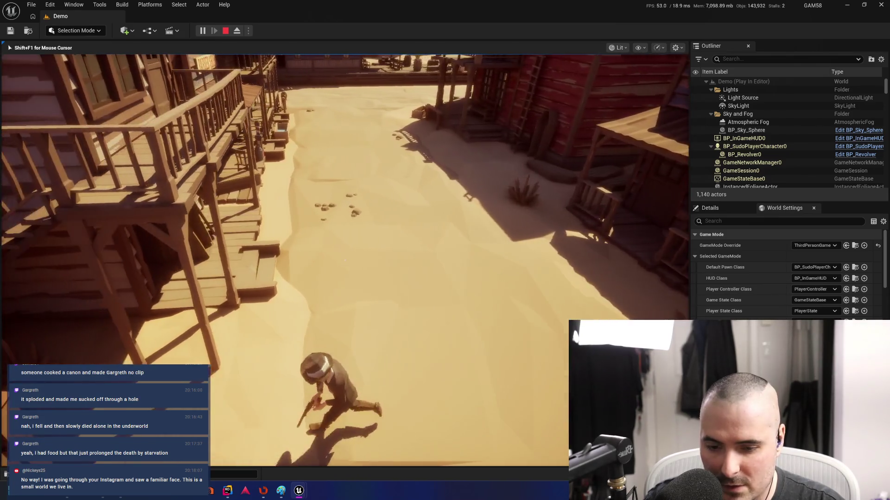
pyautogui.press('w')
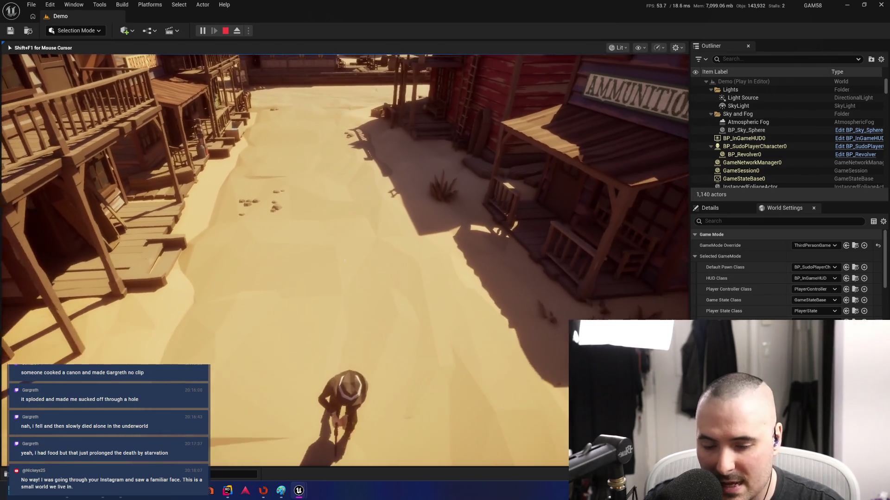
pyautogui.press('w')
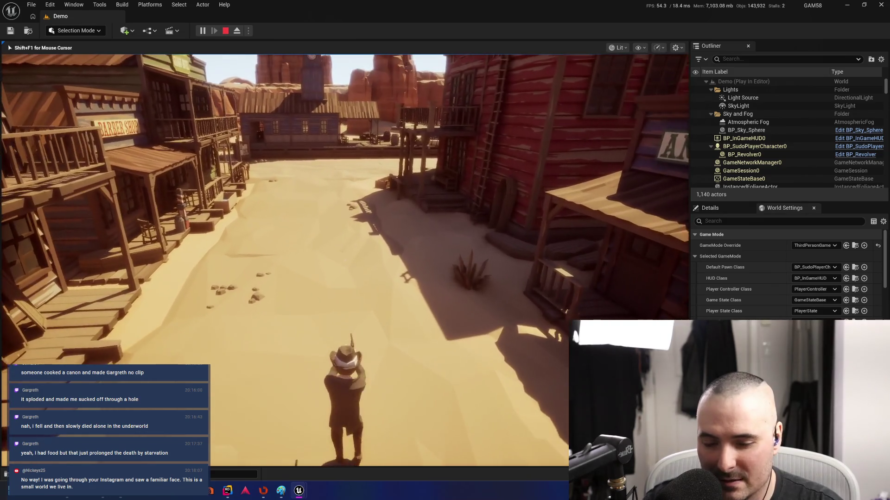
pyautogui.press('w')
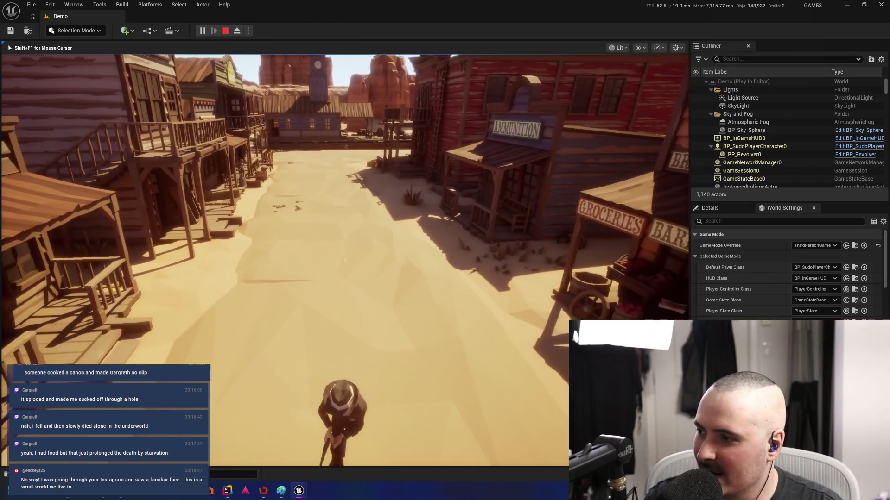
pyautogui.press('w')
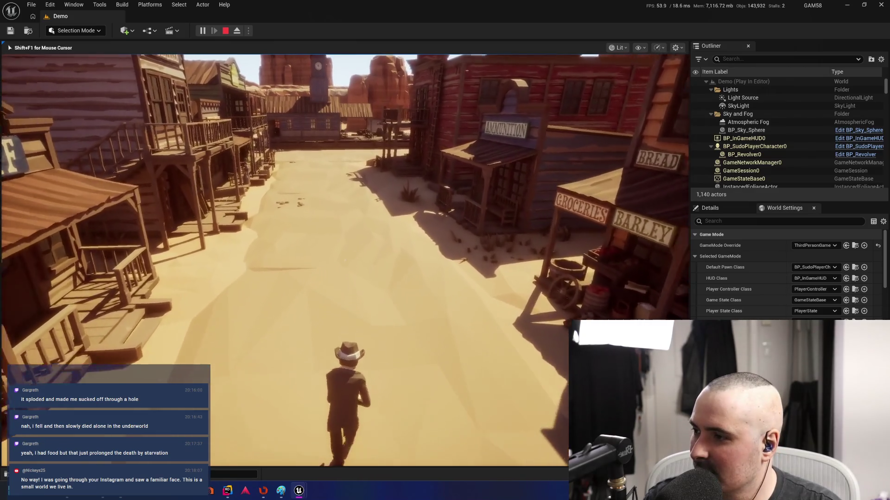
pyautogui.press('w')
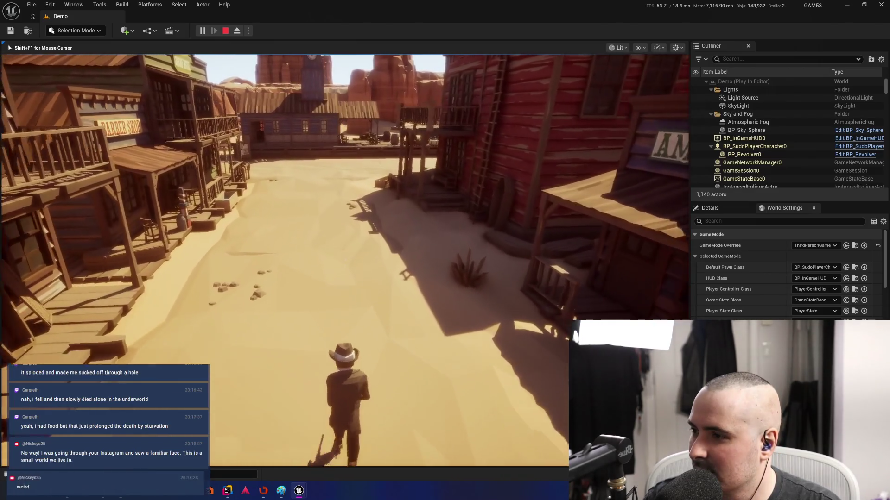
pyautogui.press('w')
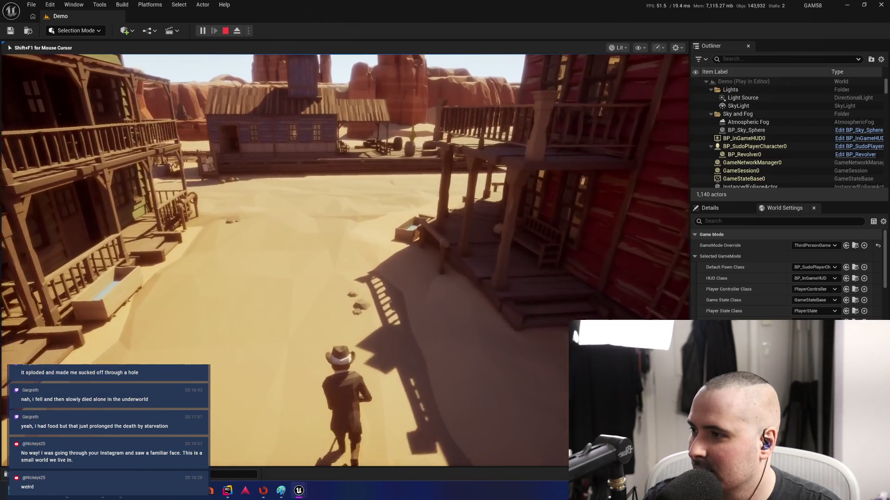
pyautogui.press('w')
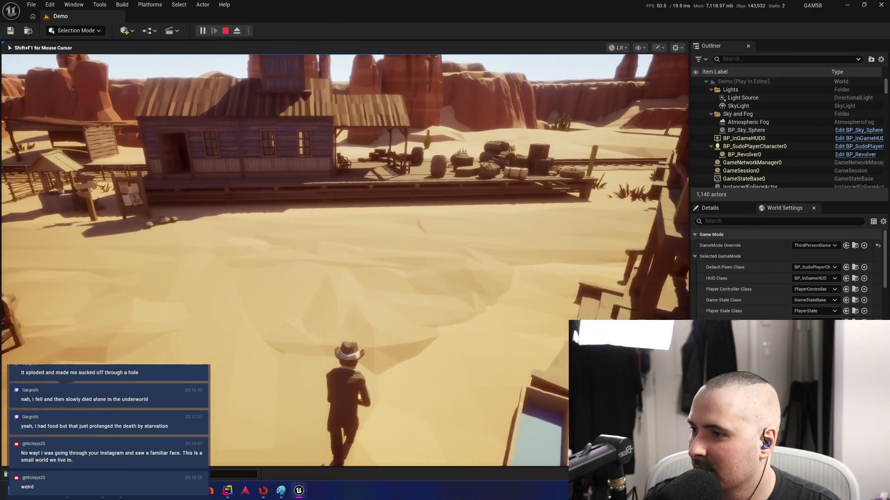
pyautogui.press('w')
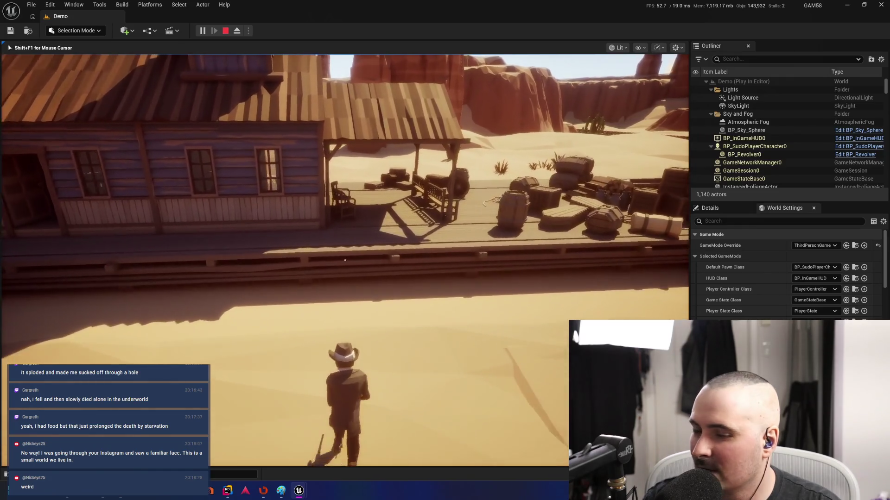
pyautogui.press('w')
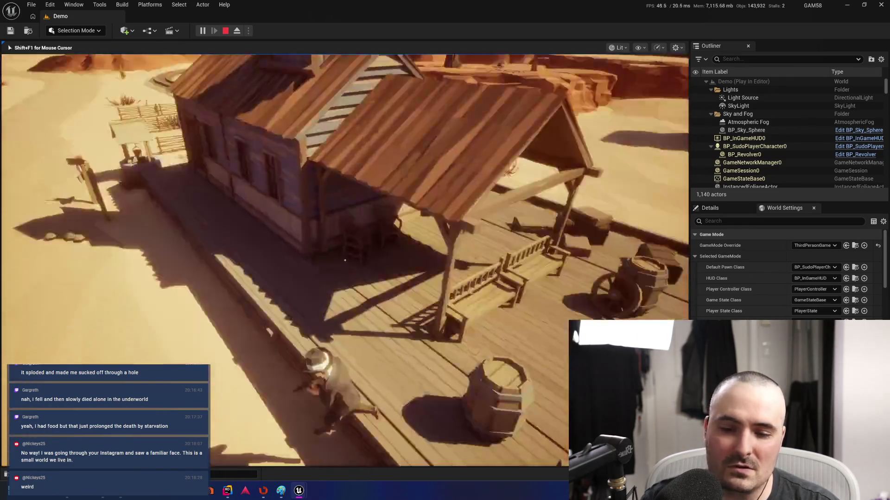
# Walk past the Grand Hotel, Trading Post and Bank up to the church, then head back toward the Barber Shop.
pyautogui.press('w')
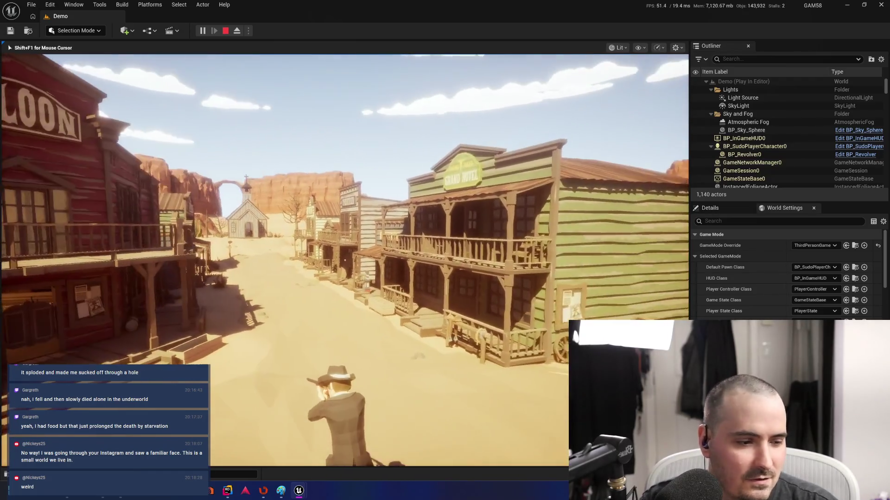
pyautogui.press('w')
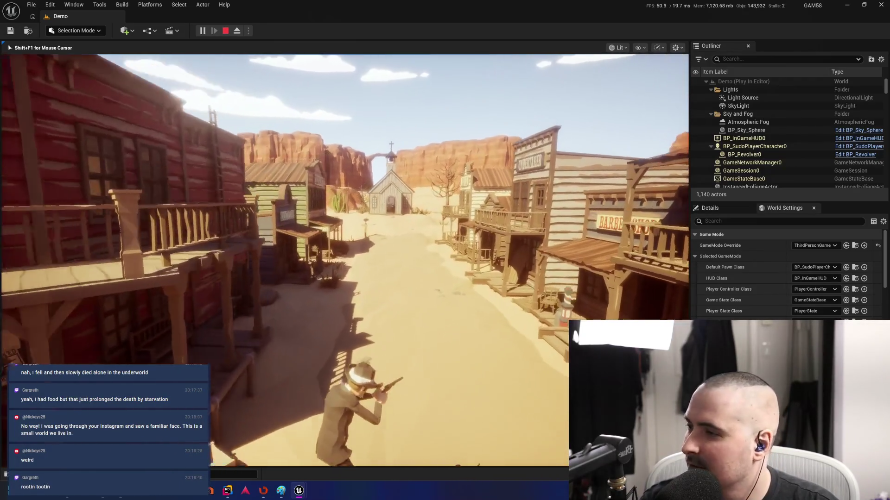
pyautogui.press('w')
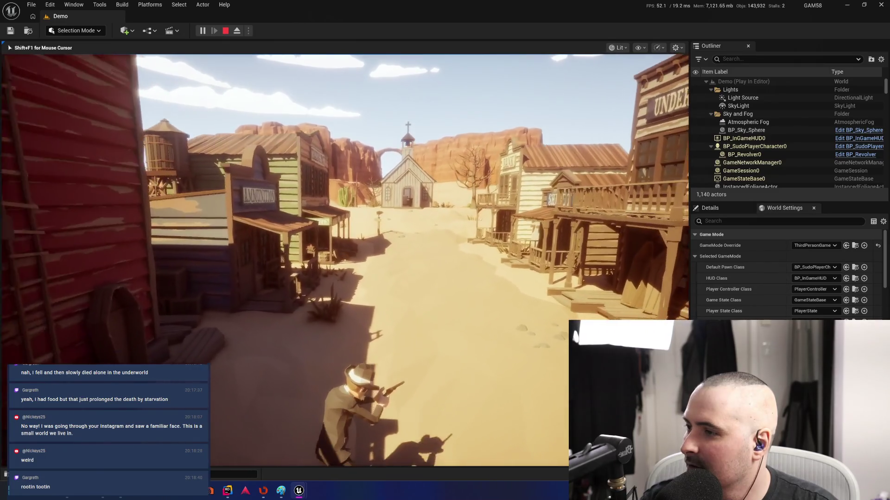
pyautogui.press('w')
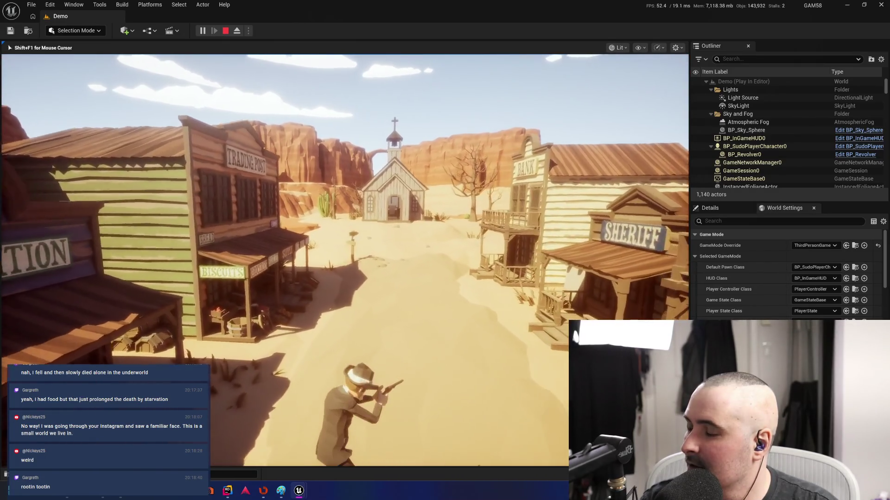
pyautogui.press('w')
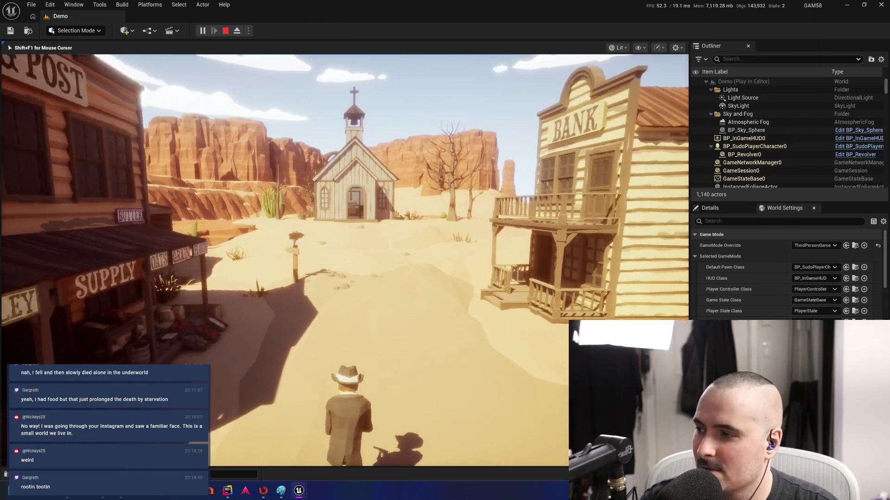
pyautogui.press('w')
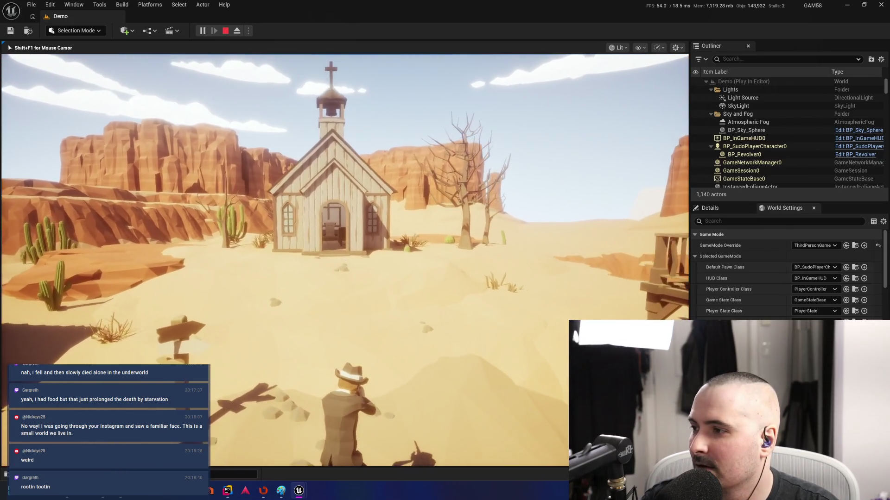
pyautogui.press('w')
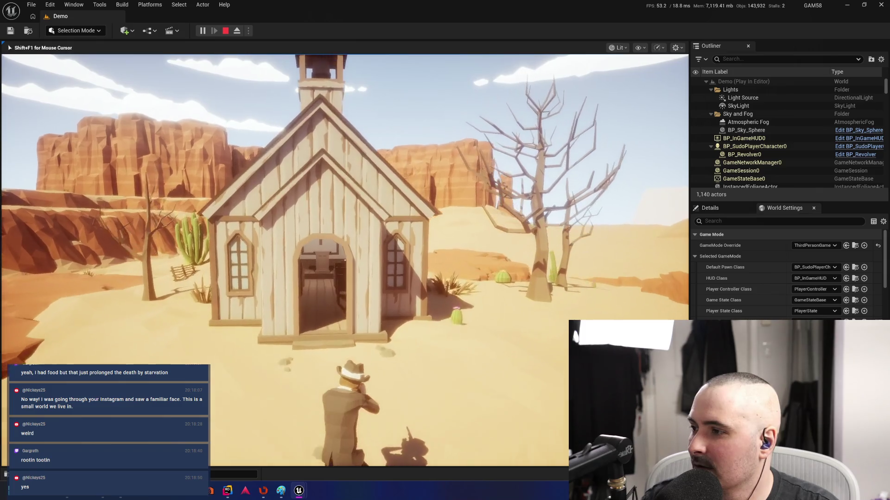
pyautogui.press('w')
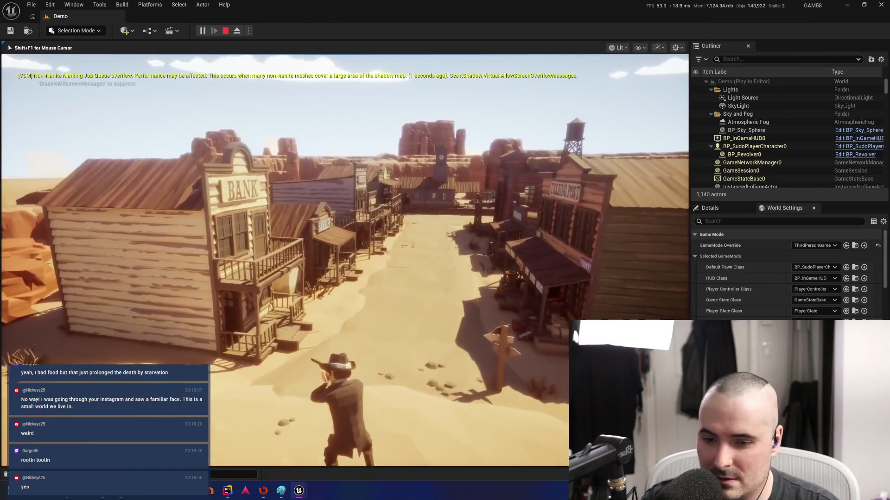
pyautogui.press('w')
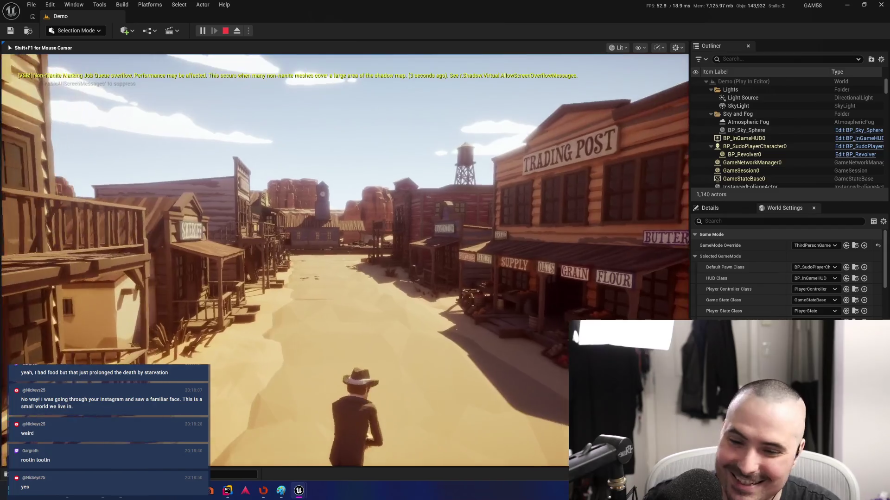
pyautogui.press('w')
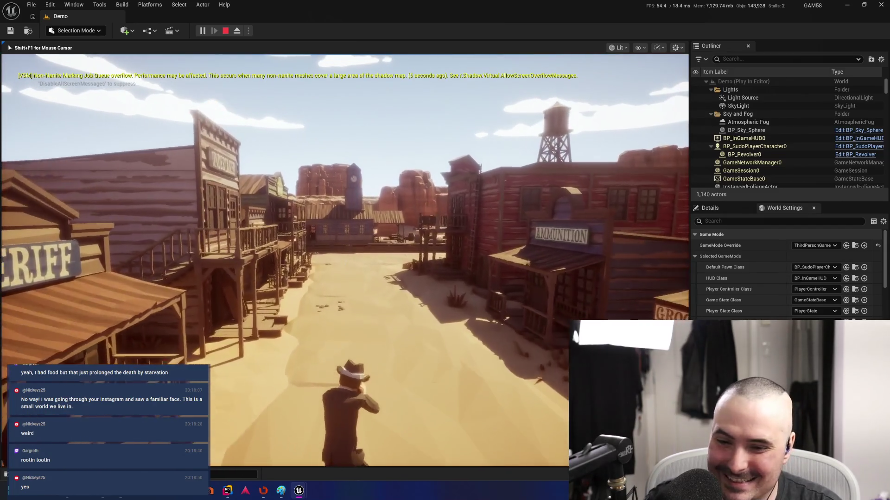
pyautogui.press('w')
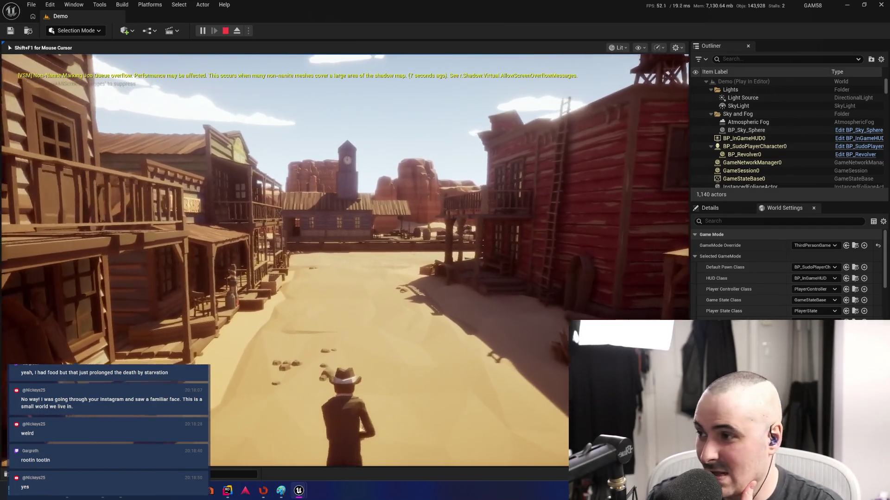
# Tour the clock tower, the barrel porch and the saloon with the revolver raised, then stop the playtest.
pyautogui.press('w')
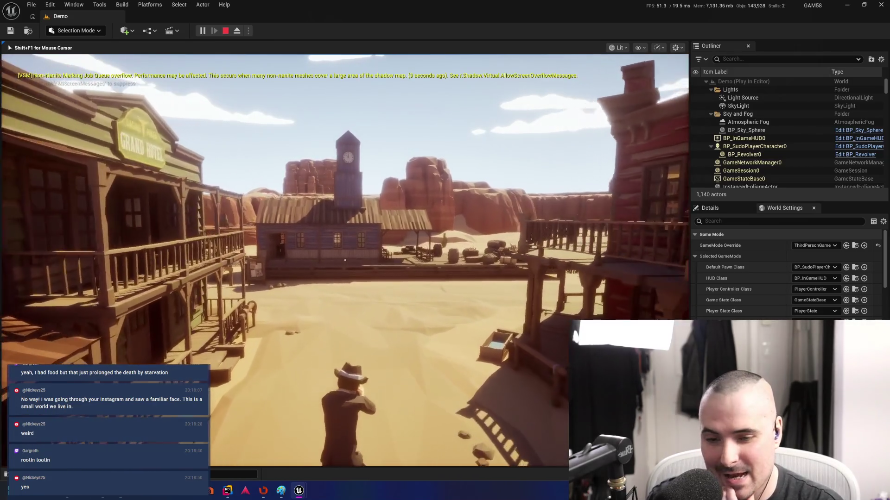
pyautogui.press('w')
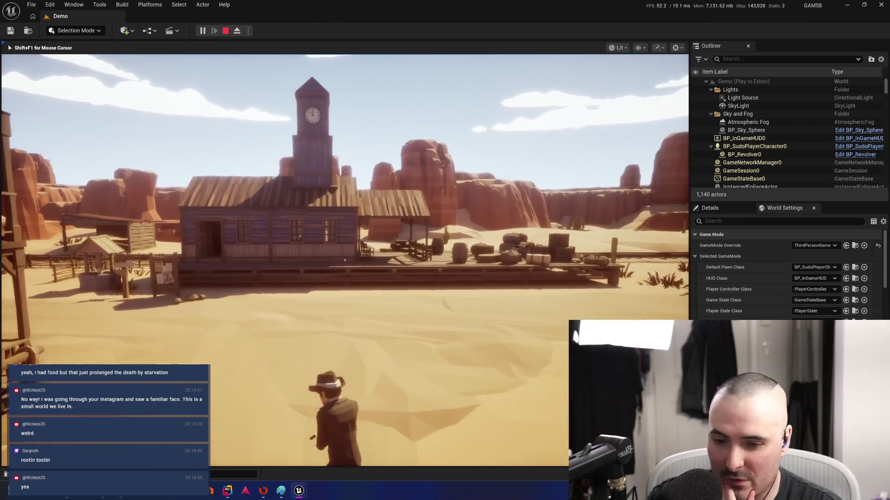
pyautogui.press('w')
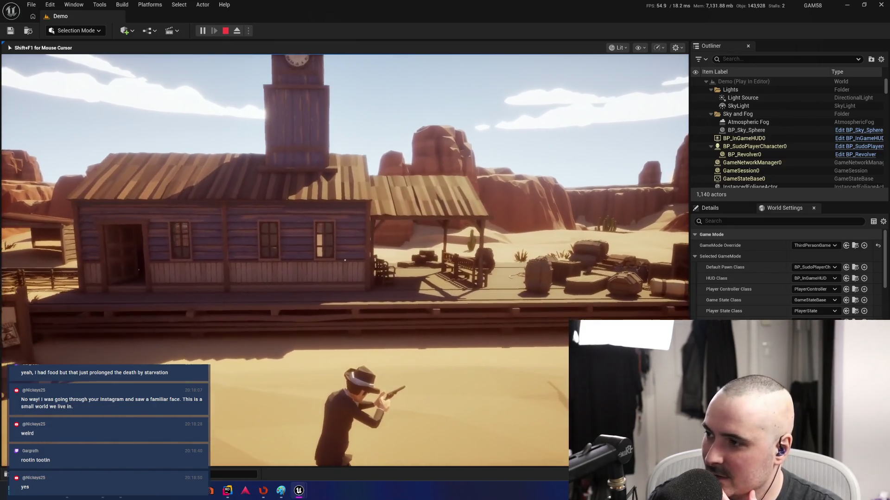
pyautogui.press('w')
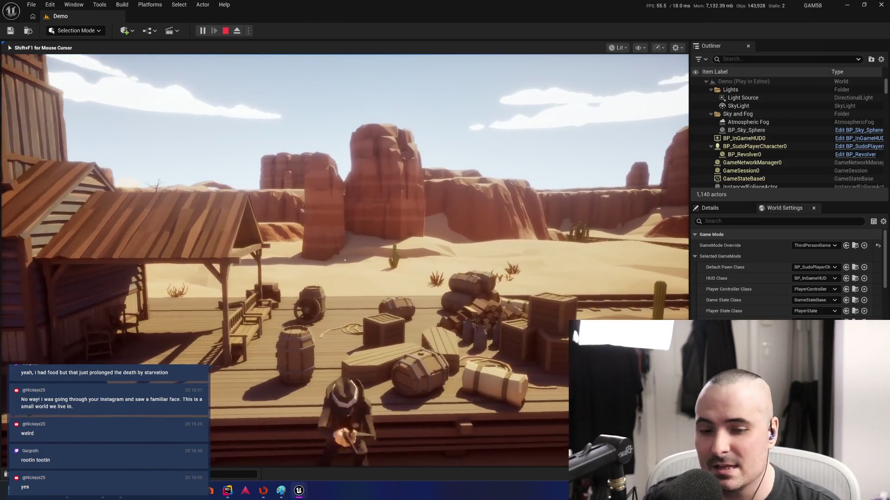
pyautogui.press('w')
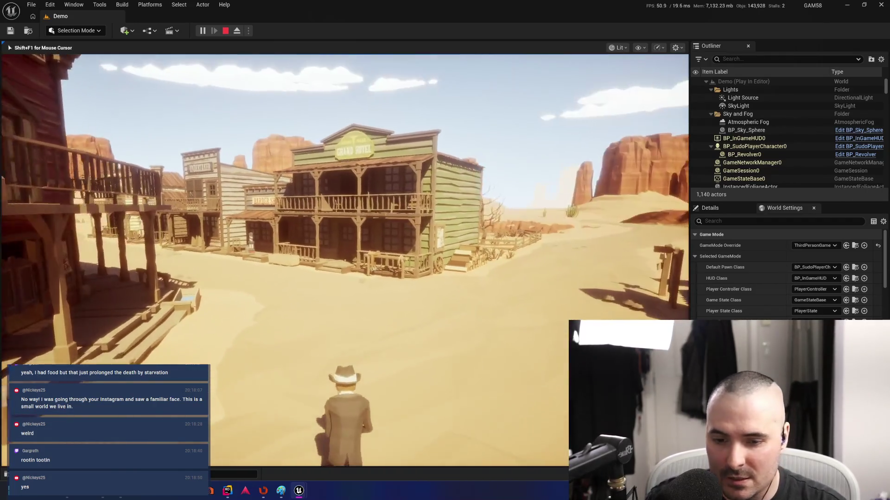
pyautogui.press('w')
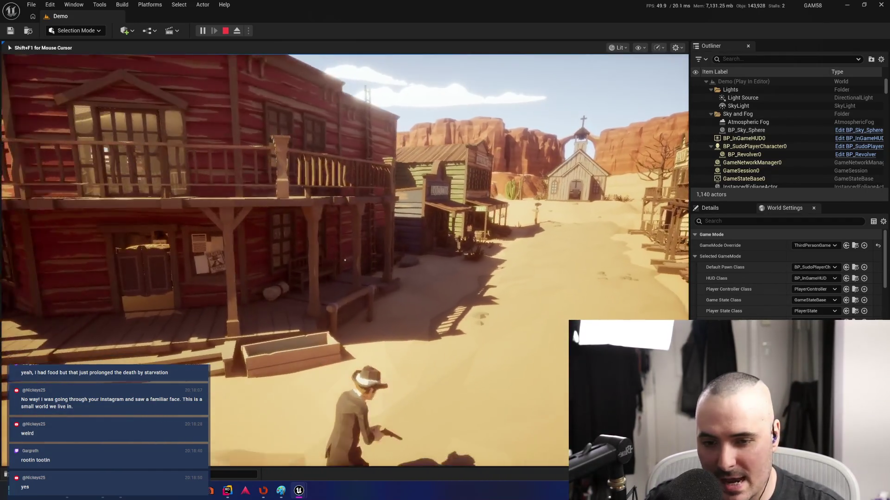
pyautogui.press('w')
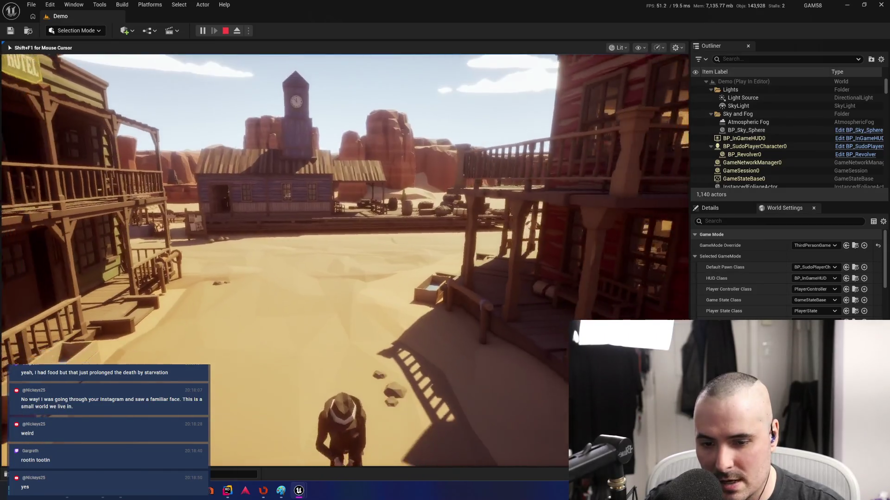
pyautogui.press('w')
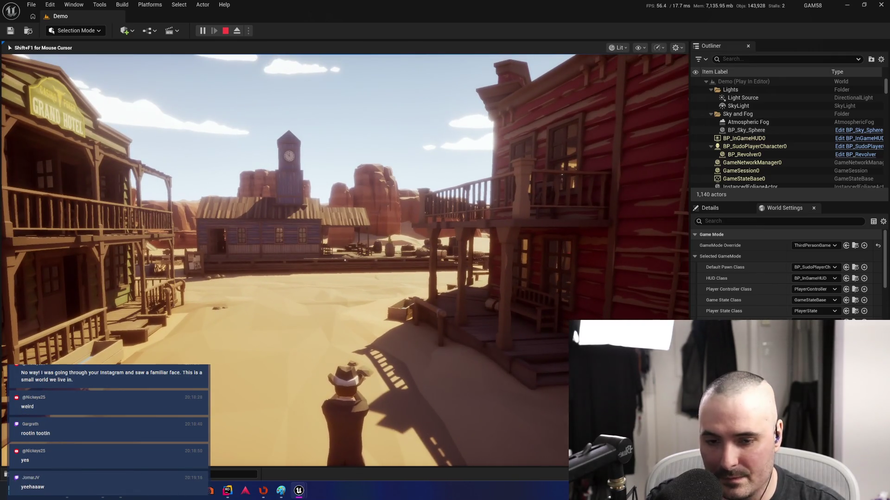
pyautogui.press('w')
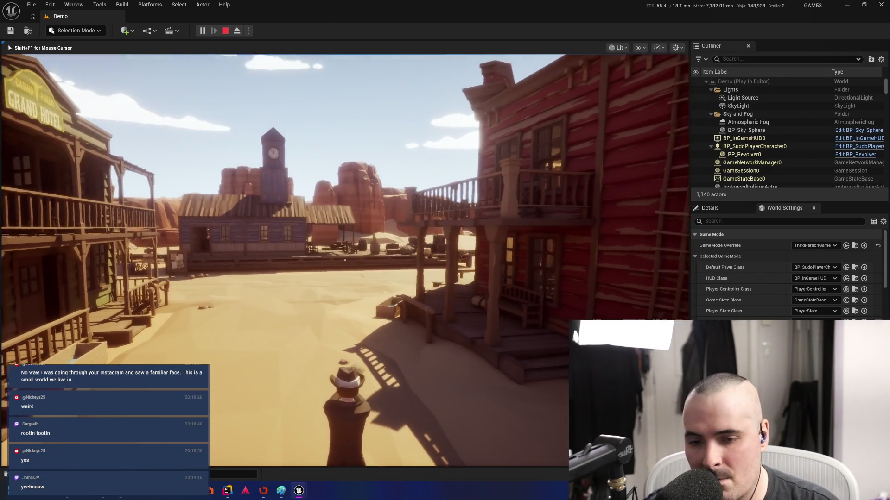
pyautogui.press('Escape')
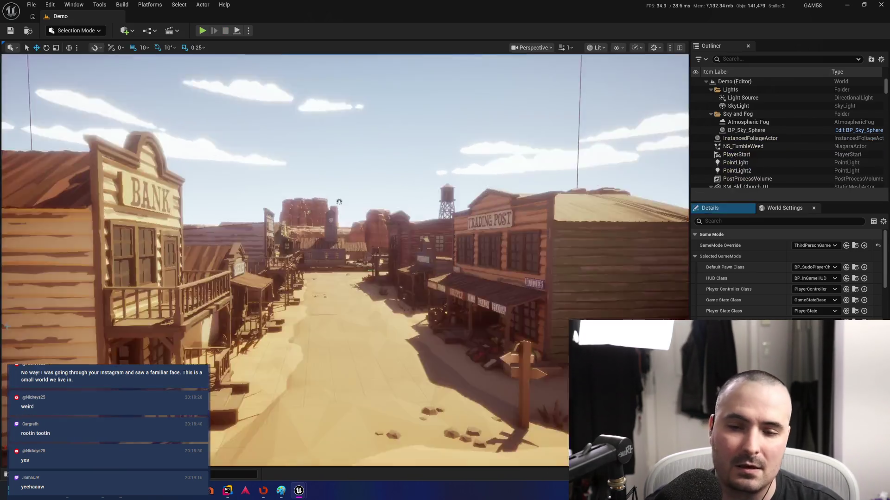
# Fly the editor camera past the clock tower and over the crate-filled porch for overhead looks at the town.
pyautogui.press('w')
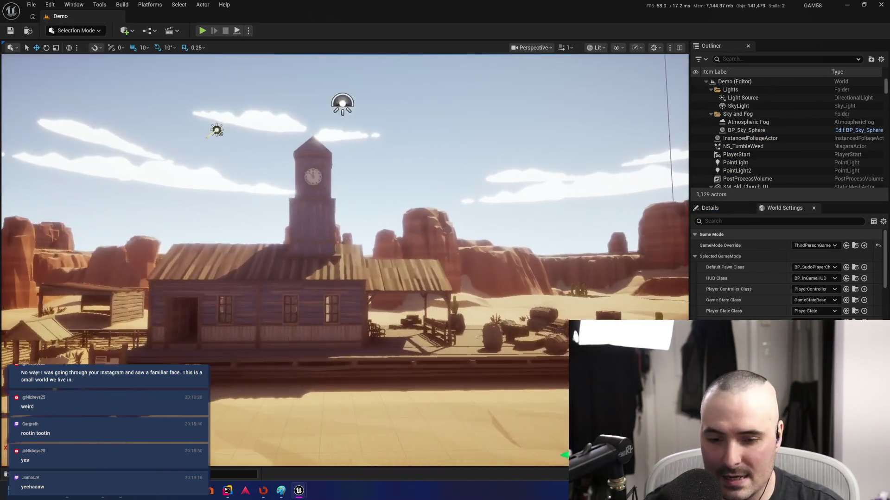
pyautogui.press('s')
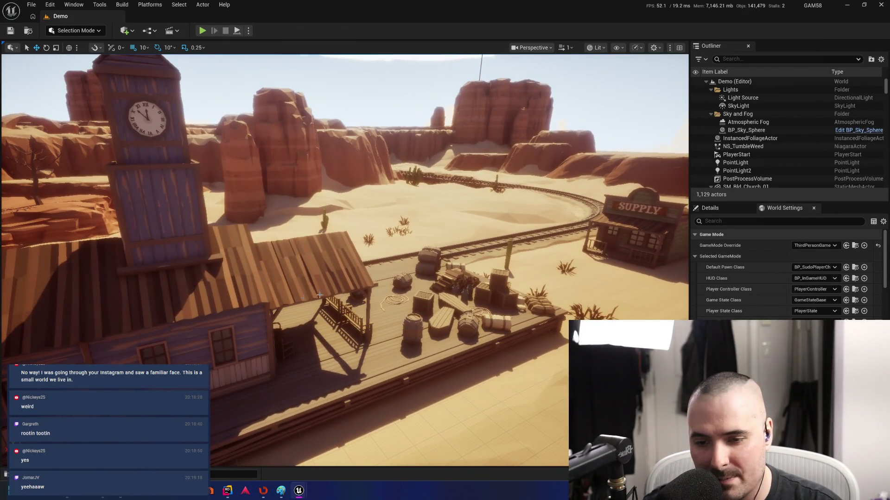
pyautogui.press('w')
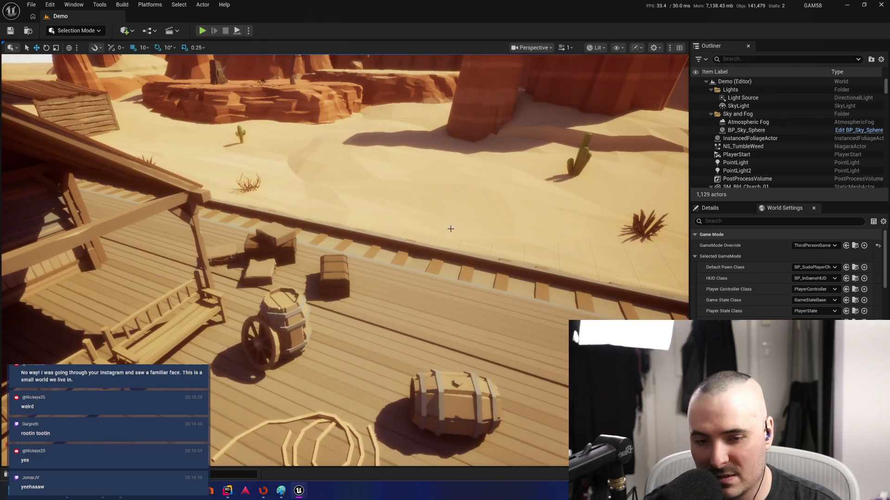
pyautogui.press('s')
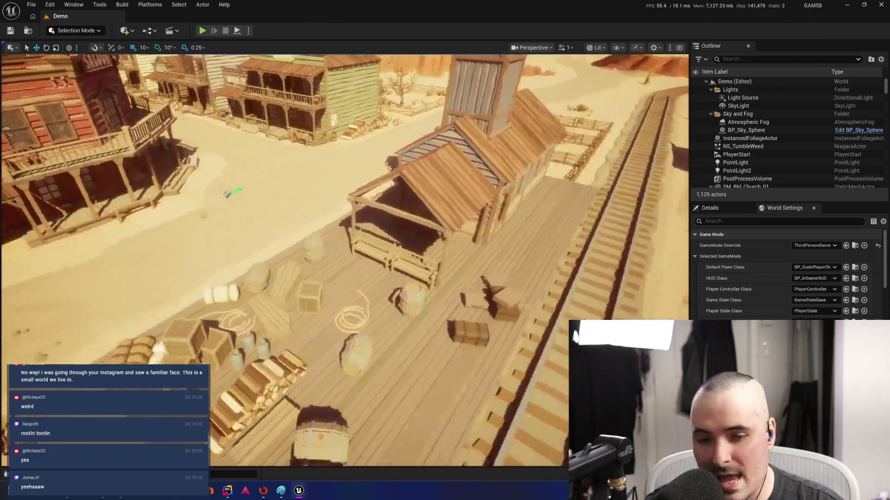
pyautogui.press('w')
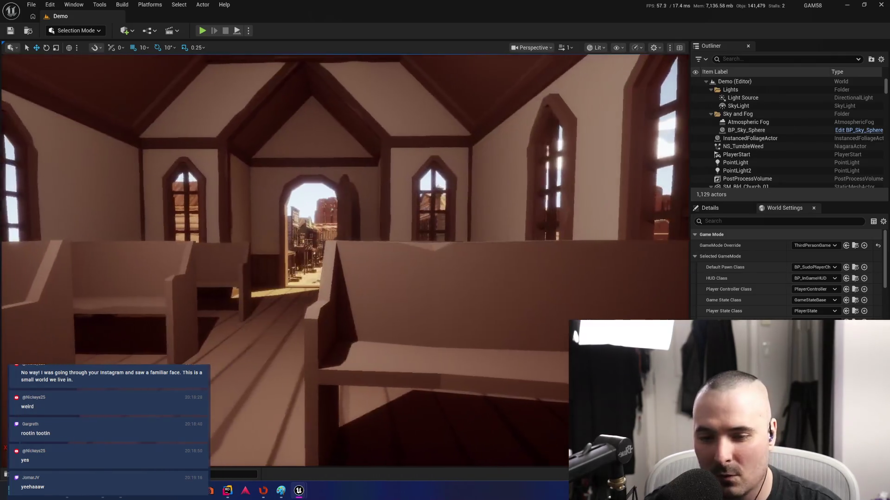
# Fly out to the saloon street and down to the church, passing through its interior.
pyautogui.press('w')
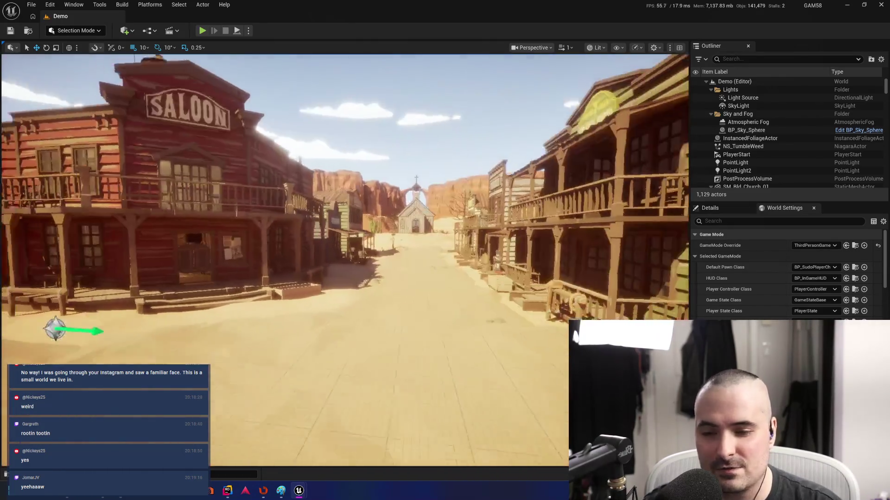
pyautogui.press('w')
pyautogui.press('w')
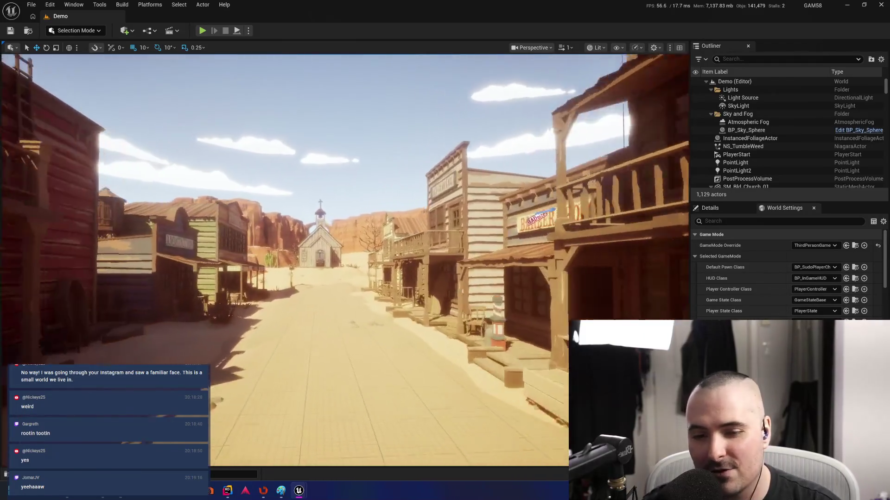
pyautogui.press('w')
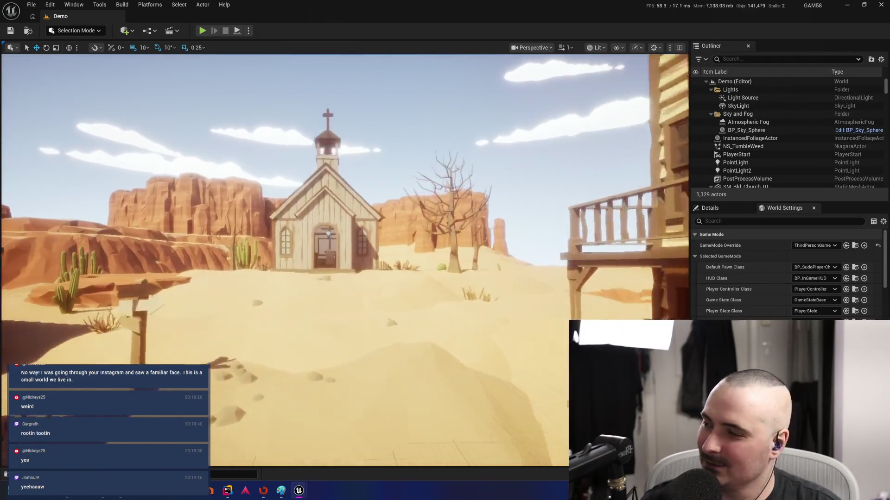
pyautogui.press('w')
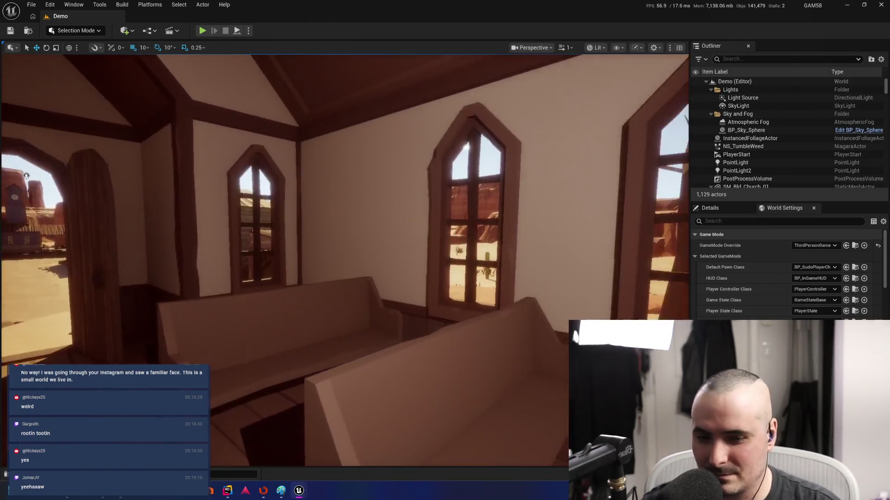
pyautogui.press('w')
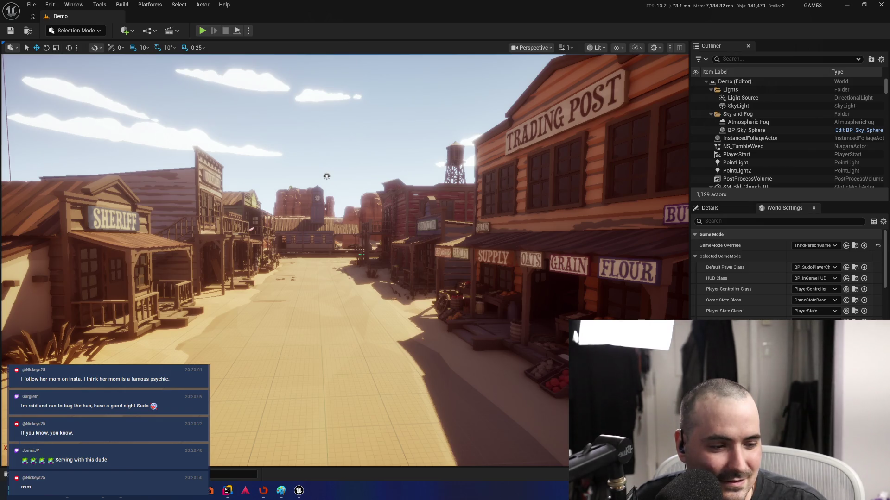
# Cycle through the open windows and dismiss the search page, returning to the main street view.
pyautogui.hotkey('alt', 'Tab')
pyautogui.hotkey('alt', 'Tab')
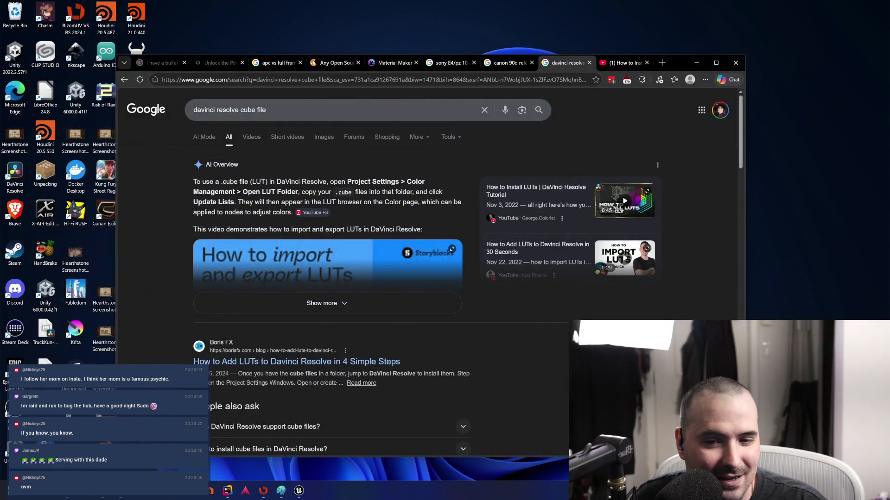
pyautogui.press('super+d')
pyautogui.hotkey('alt', 'Tab')
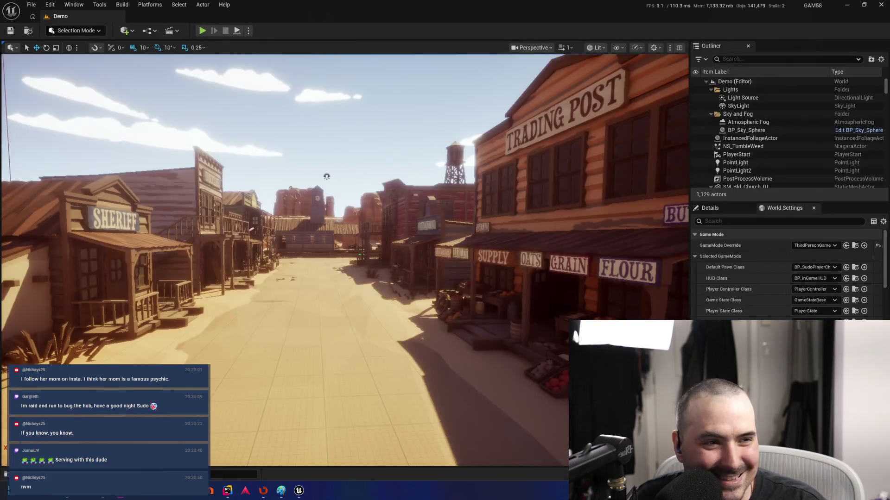